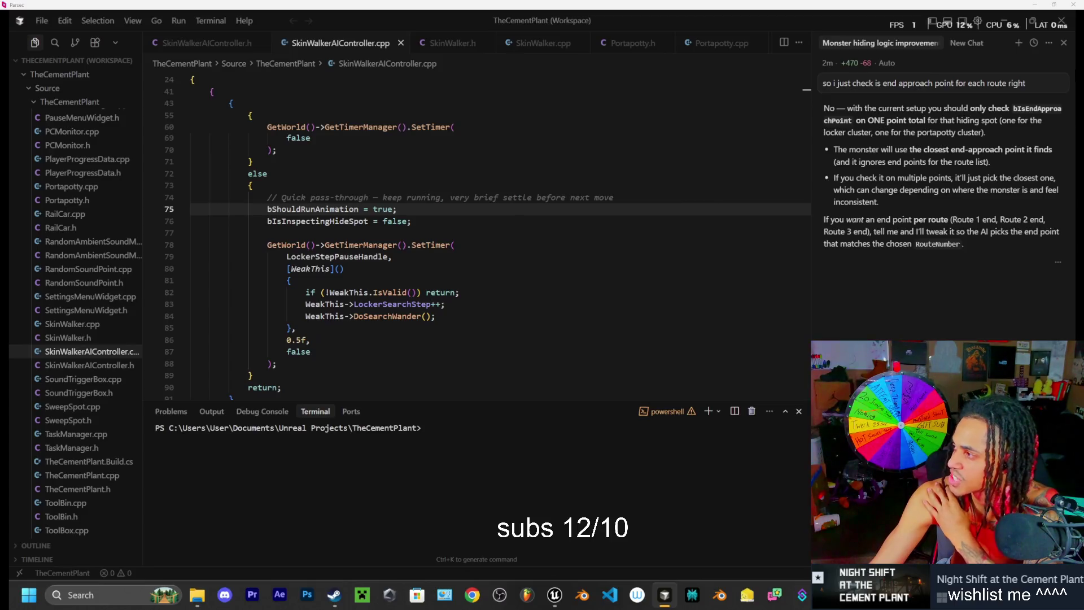
Step: Bring the Twitch Stream Manager to the front, maximize it, and expand Viewer Rewards
key(alt+Tab)
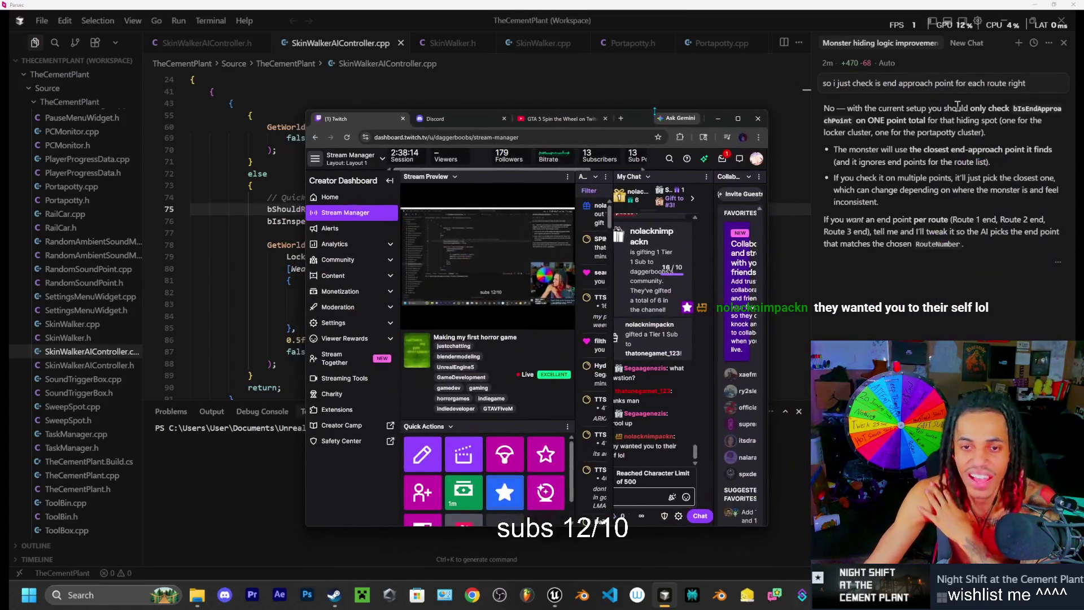
click(738, 118)
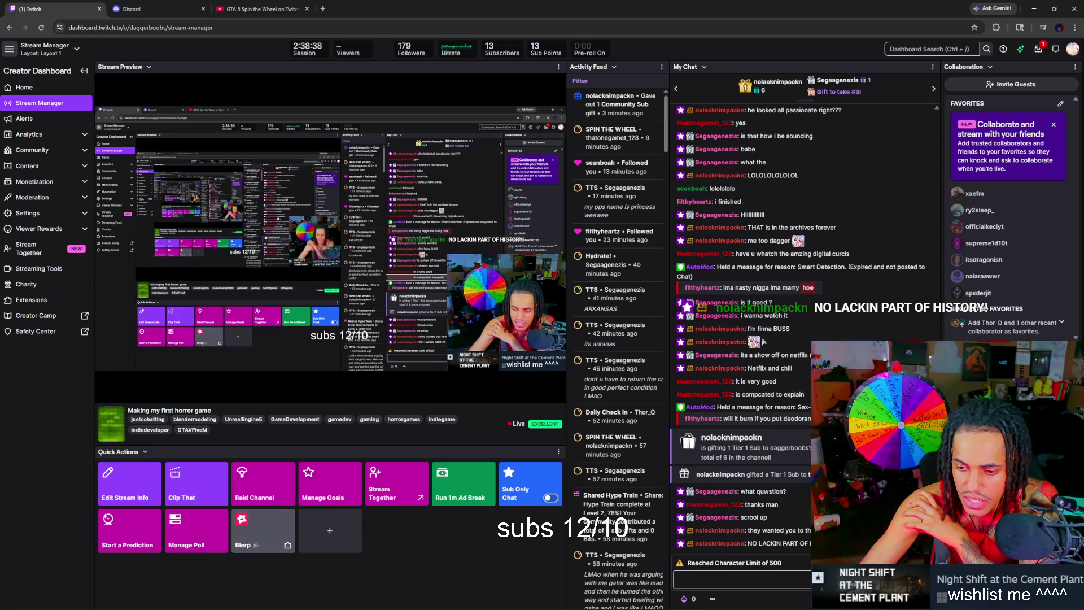
mouse_move(142, 247)
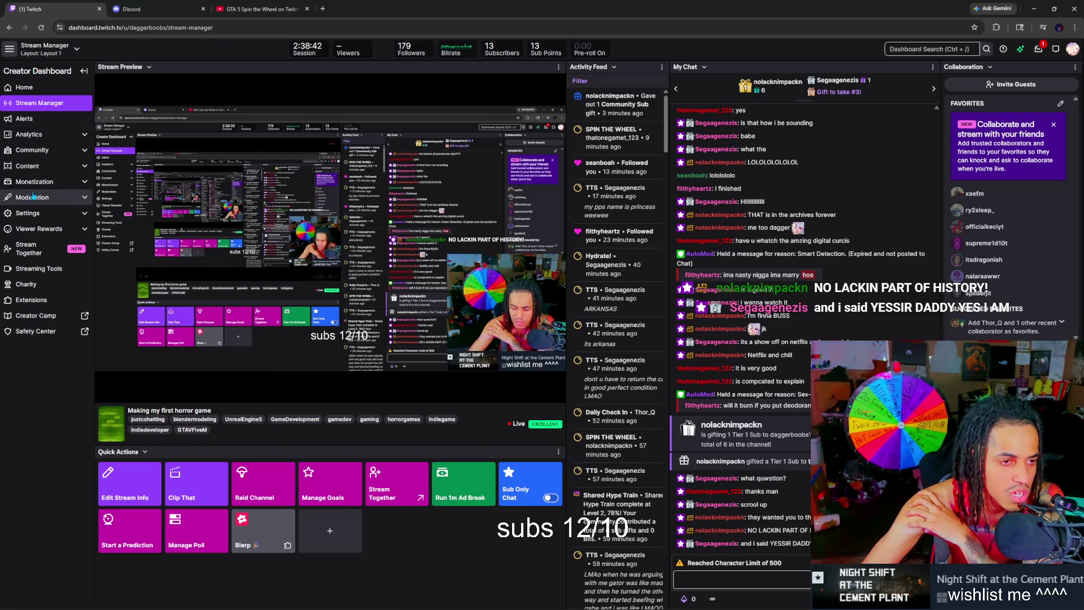
click(31, 230)
Step: Review the Emotes page's Tier 1 slots (4/6 standard, 6/6 animated), then restore the browser window size
click(25, 268)
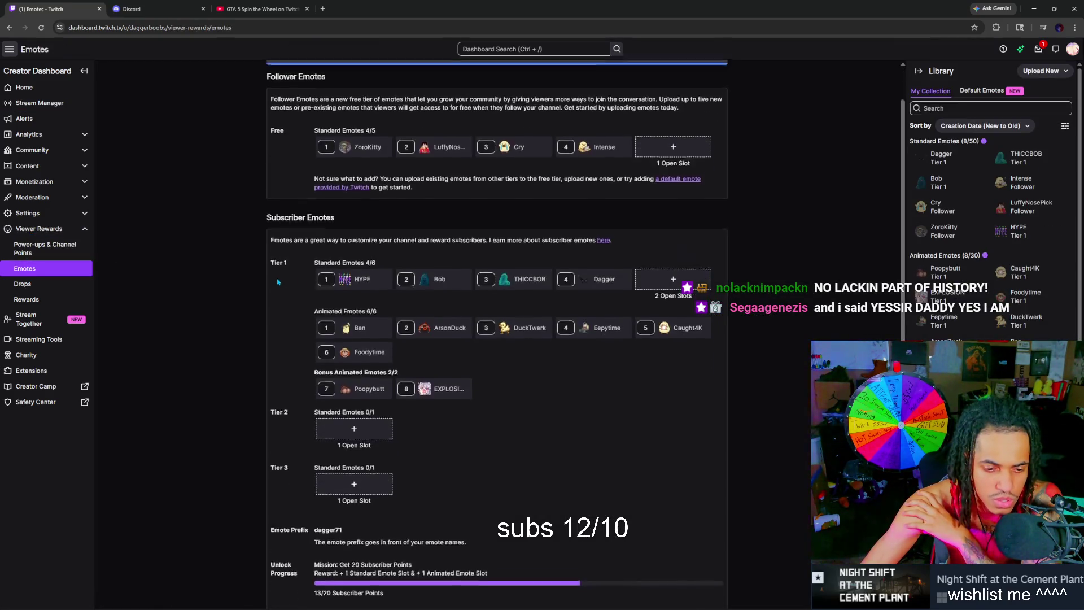
scroll(290, 285, down, 2)
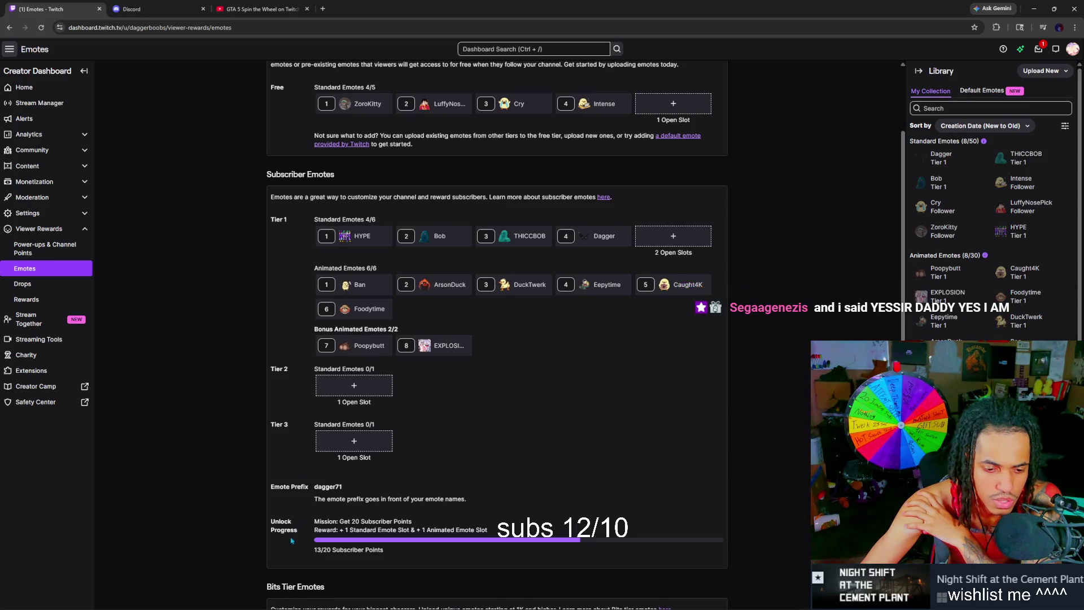
scroll(345, 449, down, 2)
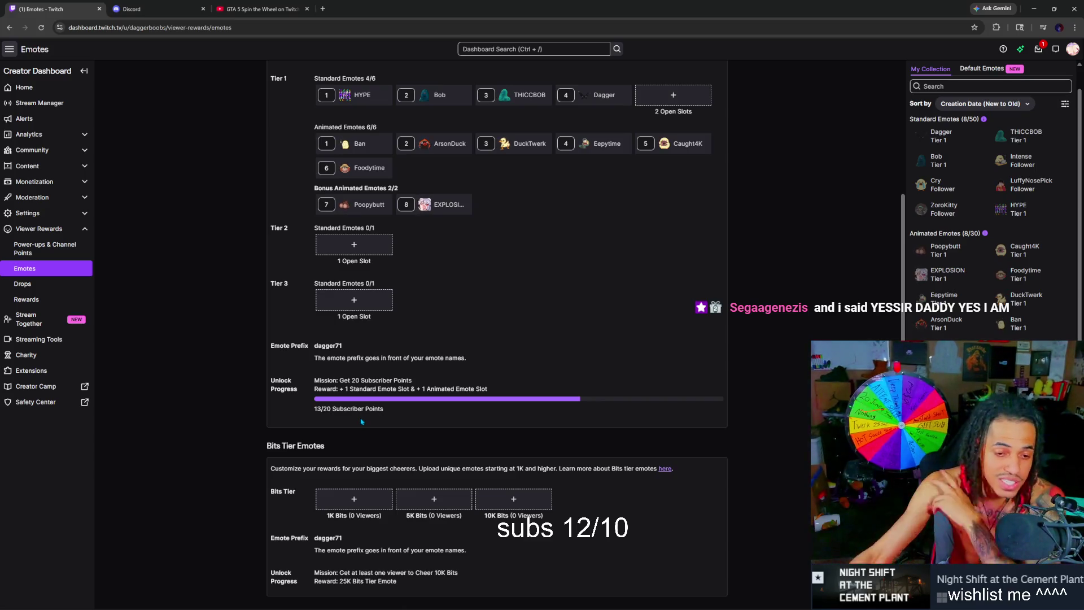
scroll(421, 171, up, 1)
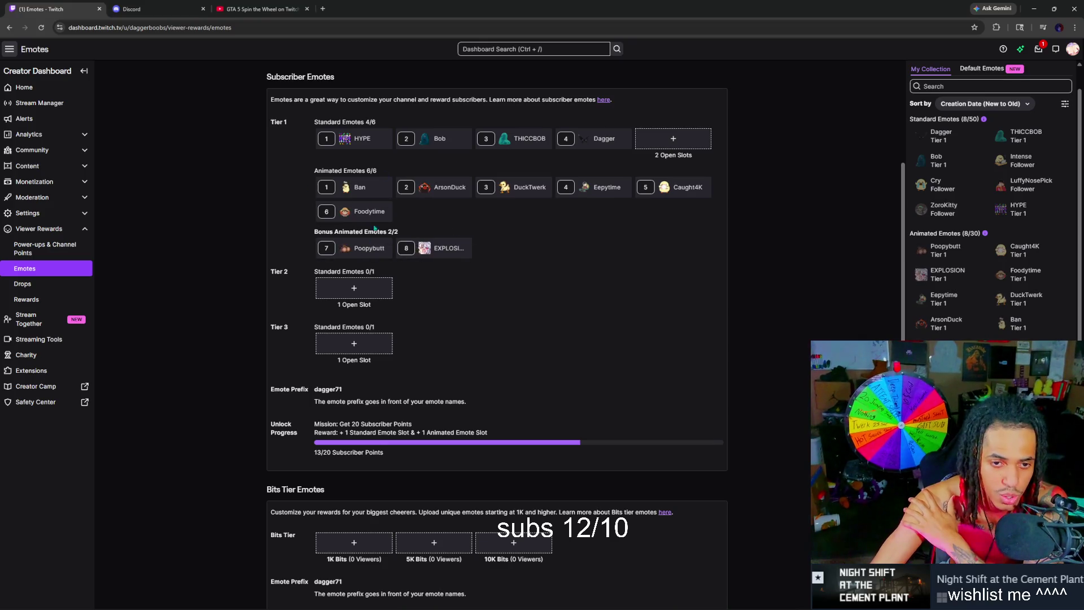
scroll(509, 350, down, 1)
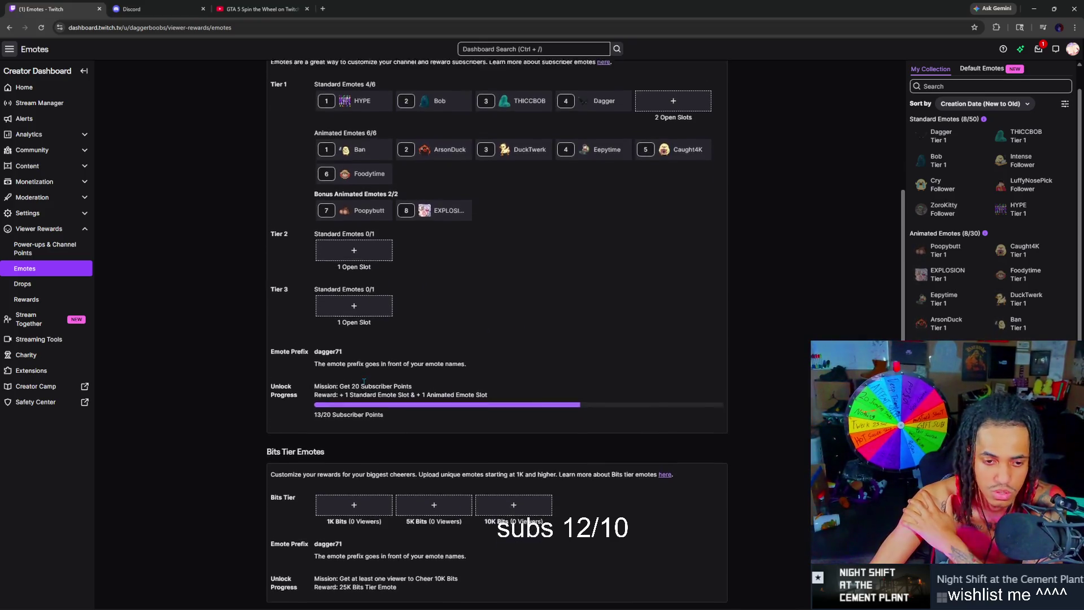
scroll(338, 452, up, 1)
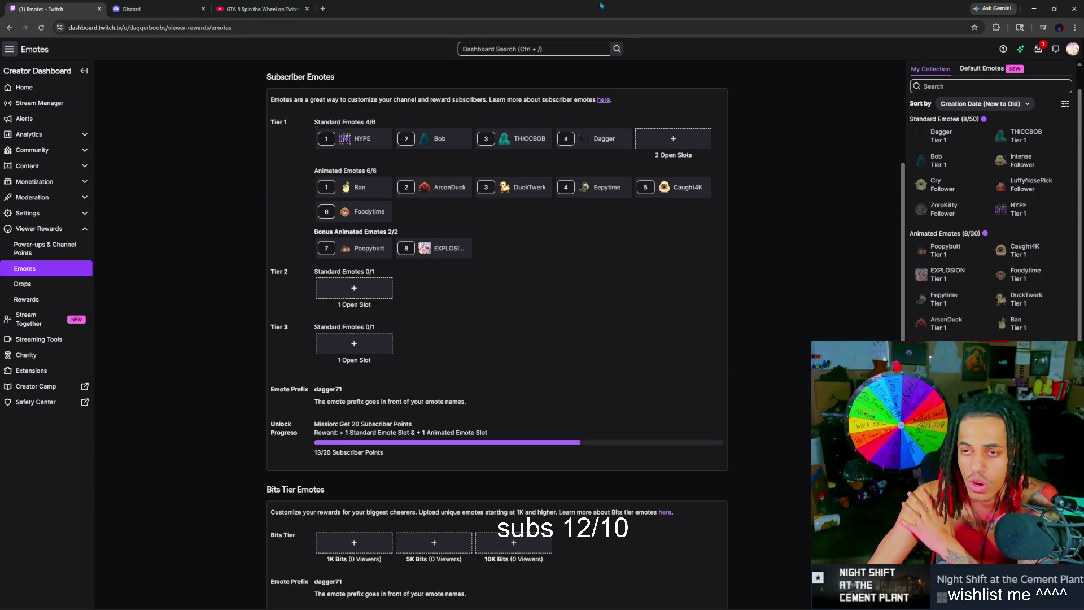
click(1053, 9)
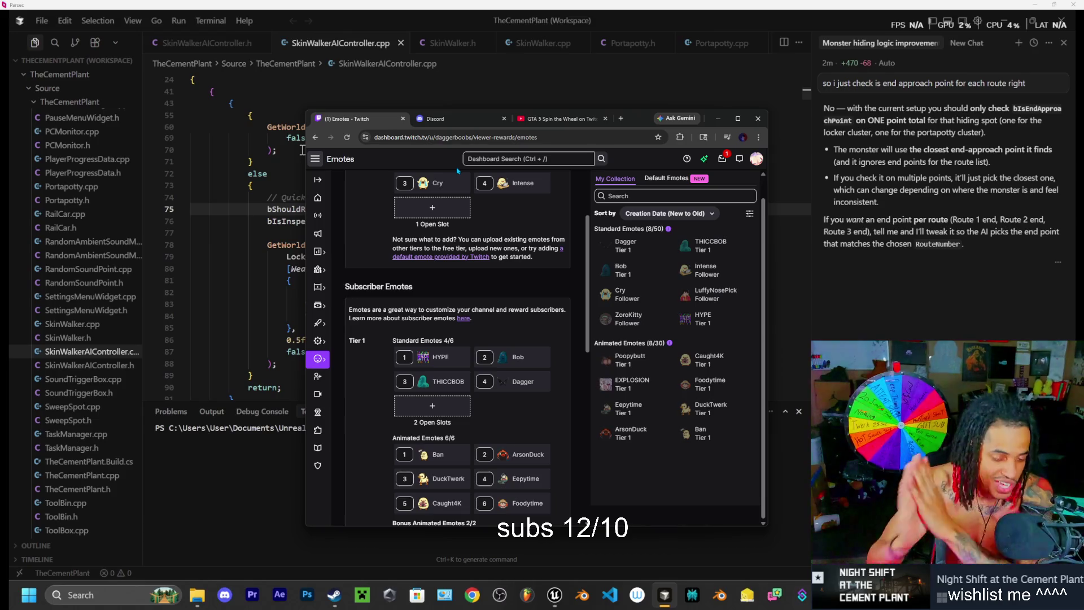
Step: Minimize Chrome to return to SkinWalkerAIController.cpp in Cursor
click(559, 115)
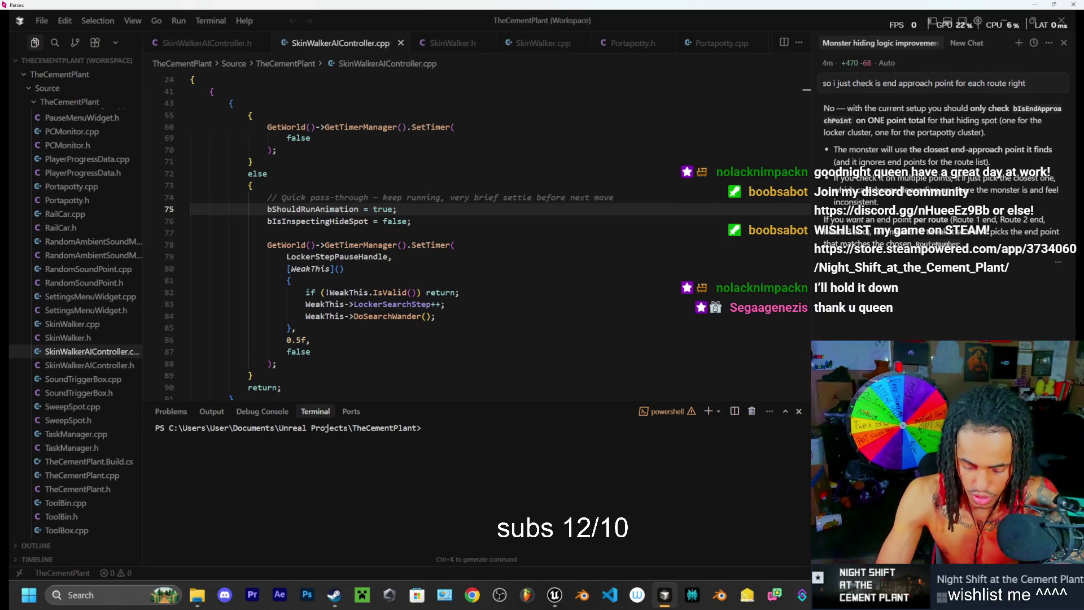
Step: Send the reply to the AI assistant in Cursor's chat
key(Return)
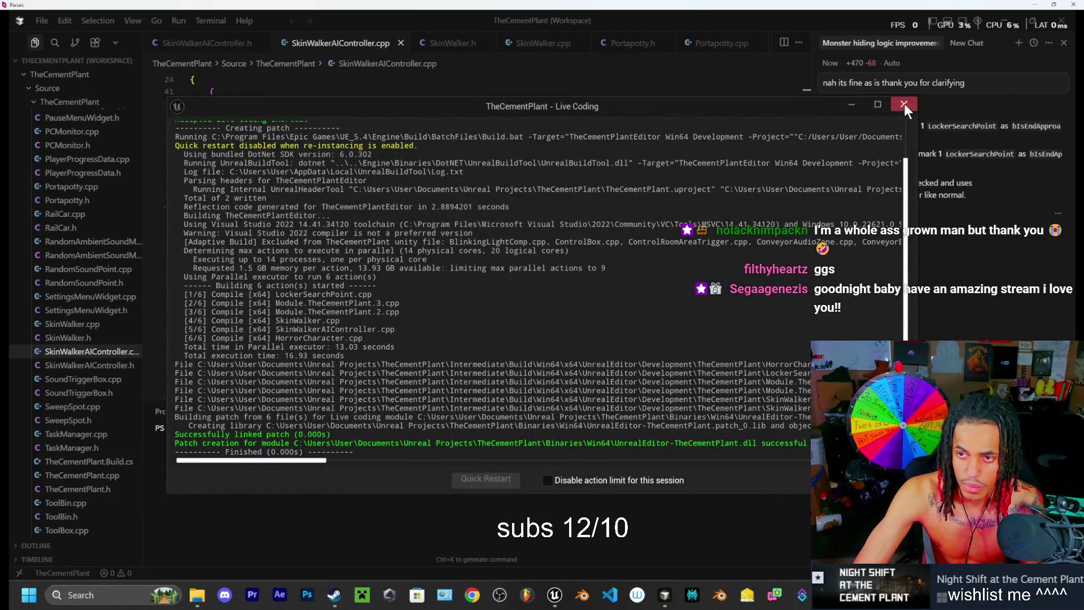
Step: Close the finished Live Coding window, glance at the Steam library, then return to the Unreal Editor
click(904, 103)
click(336, 597)
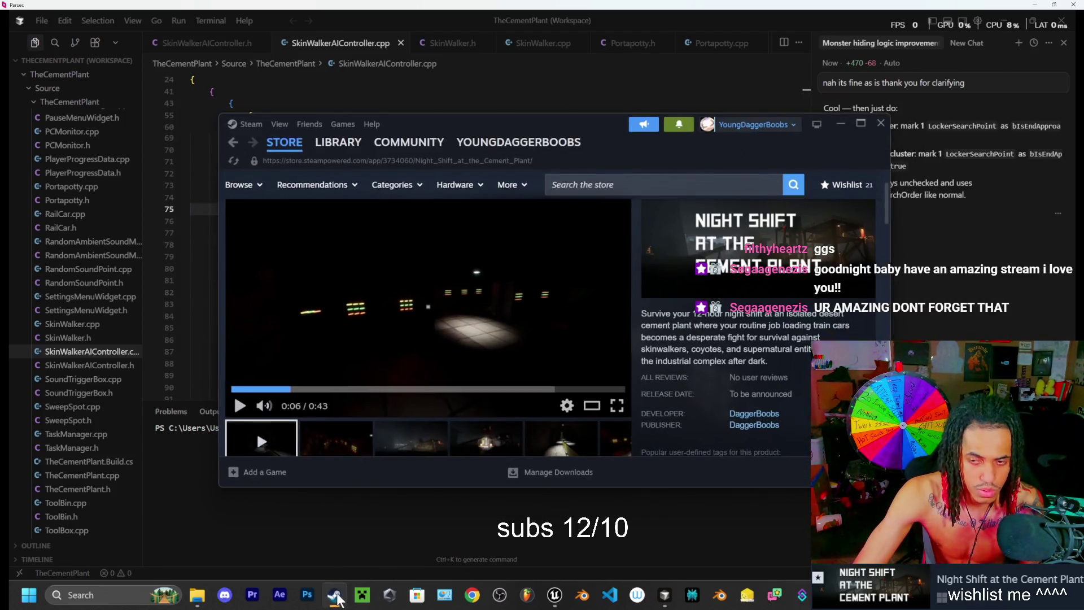
click(338, 142)
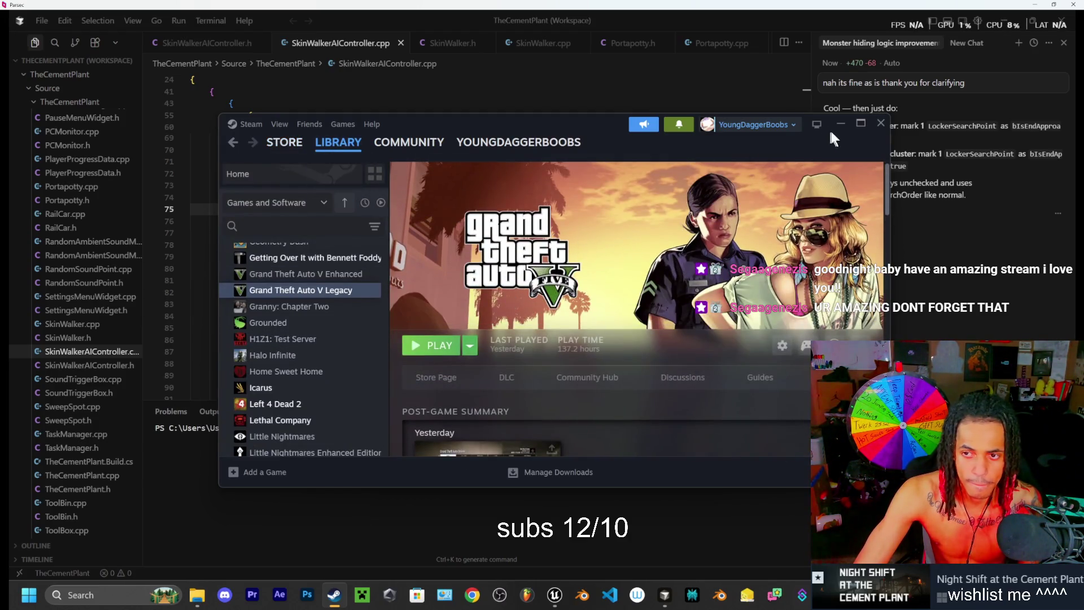
click(840, 123)
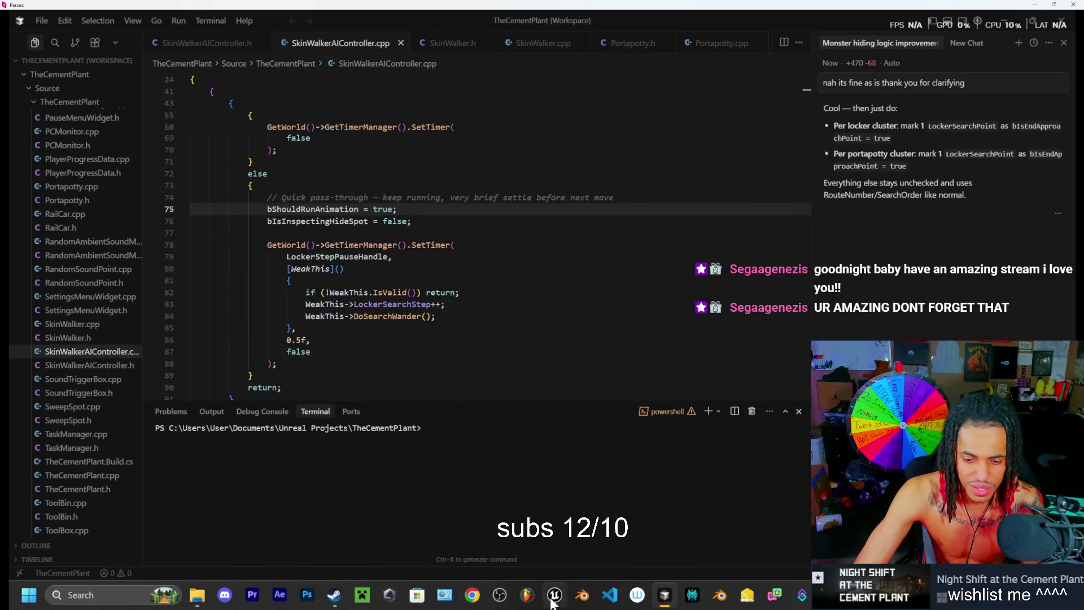
click(552, 600)
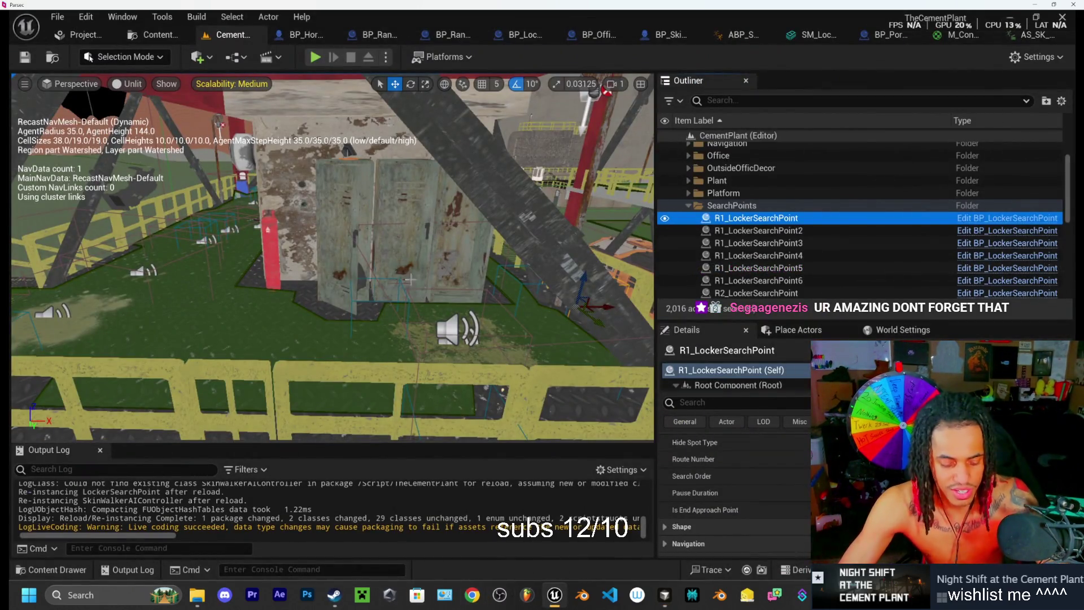
Step: Duplicate the walkway's R1_LockerSearchPoint leftward into R1_LockerSearchPoint7 and select it in the Outliner
scroll(333, 257, up, 5)
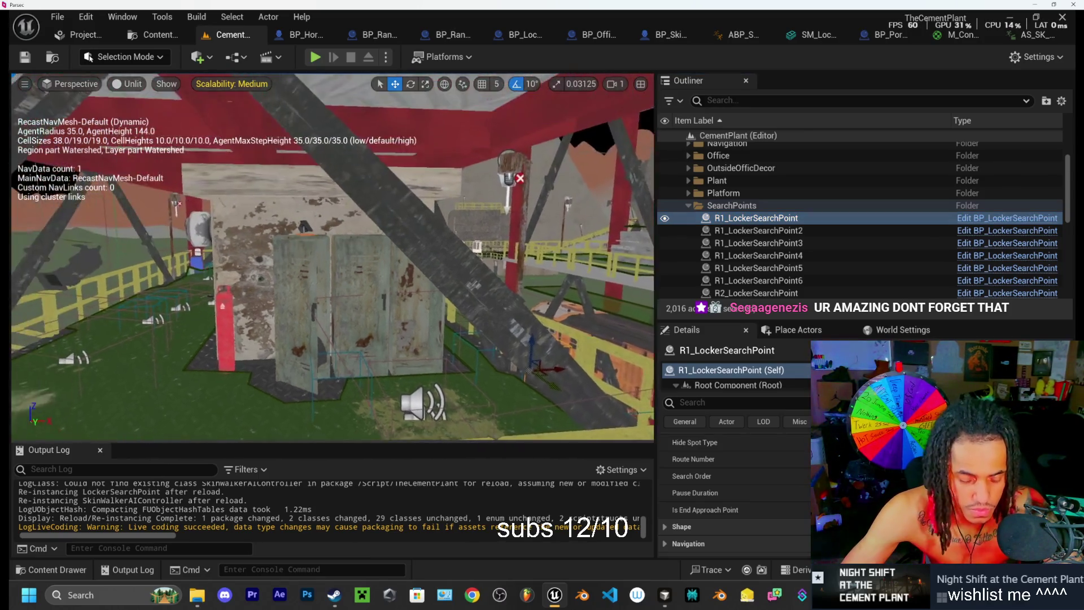
drag(440, 242, 536, 243)
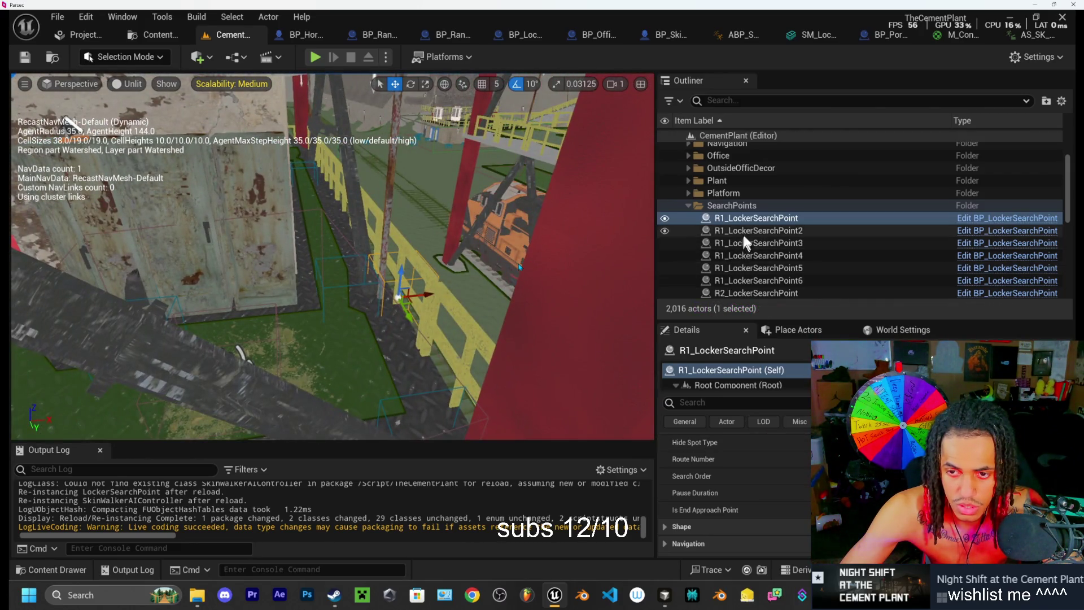
drag(440, 243, 443, 228)
alt+drag(524, 261, 382, 273)
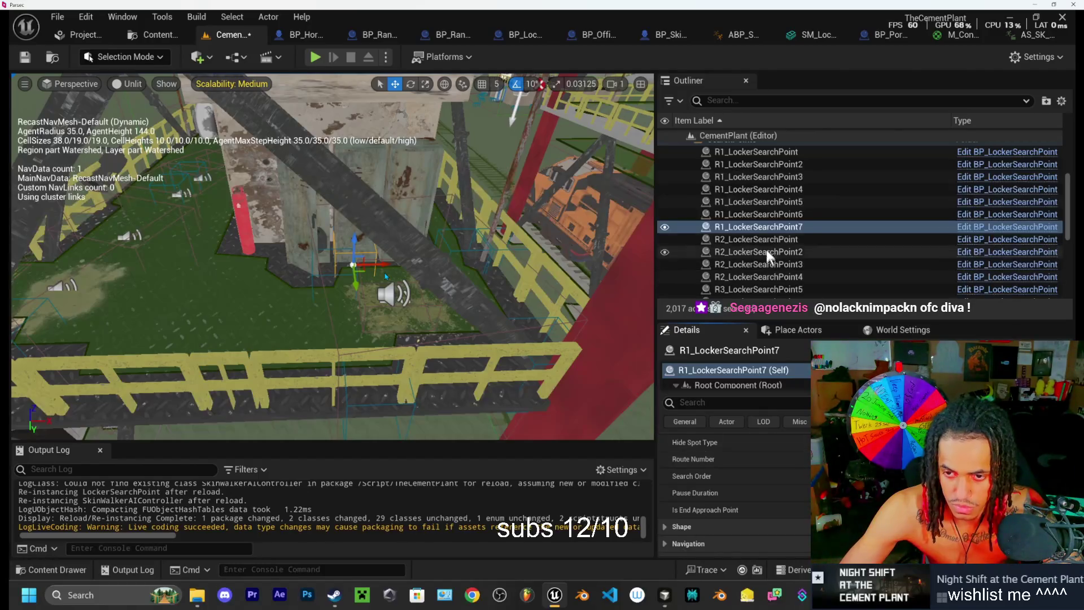
click(760, 228)
click(760, 229)
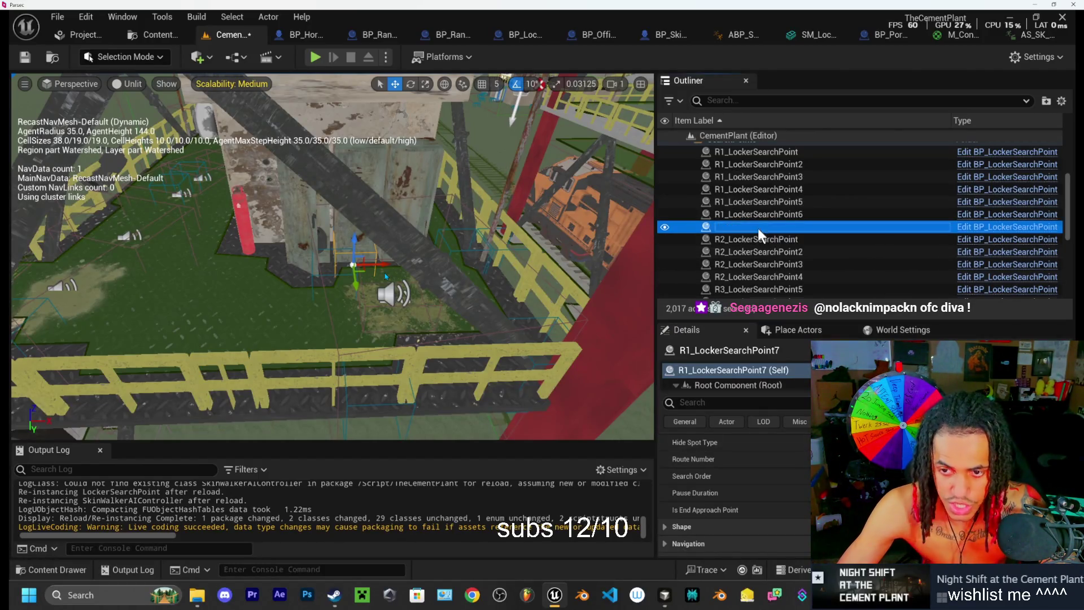
Step: Rename R1_LockerSearchPoint7 to LockerEndPoint in the Outliner and focus the viewport on it
key(End)
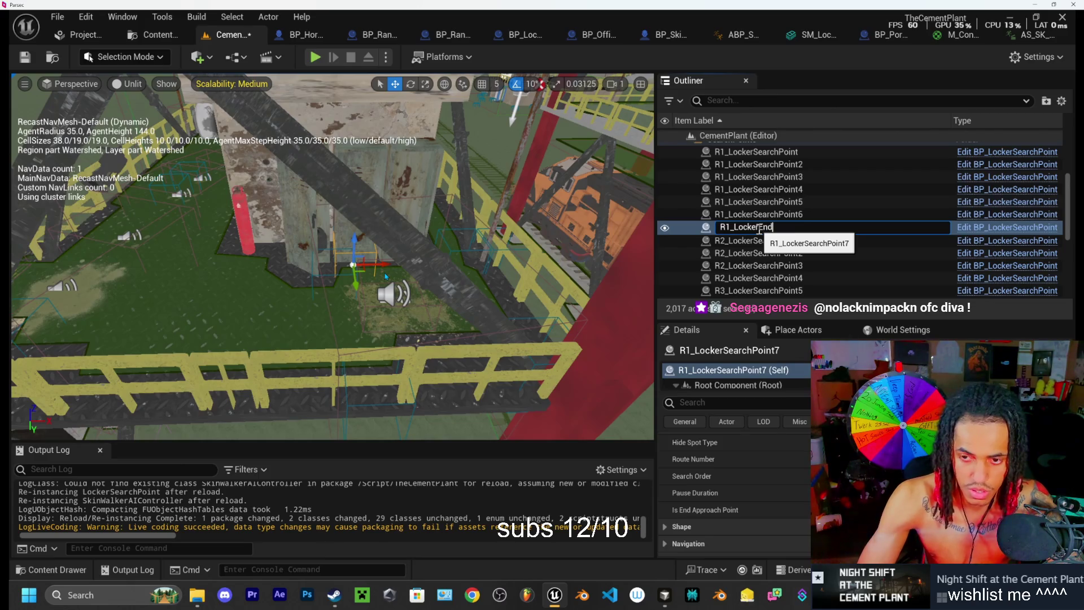
text(Point)
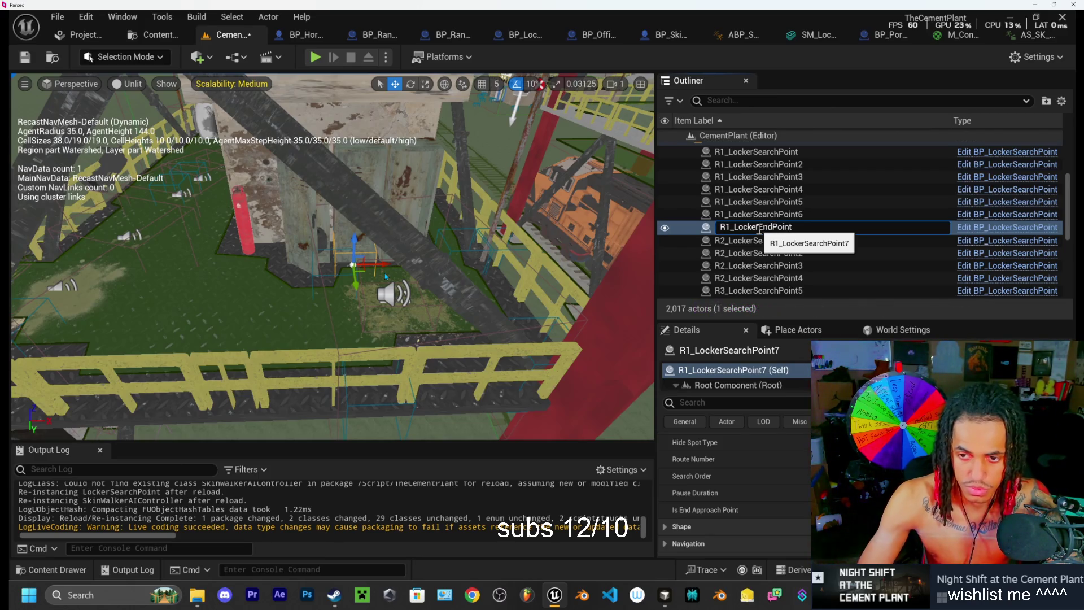
click(724, 226)
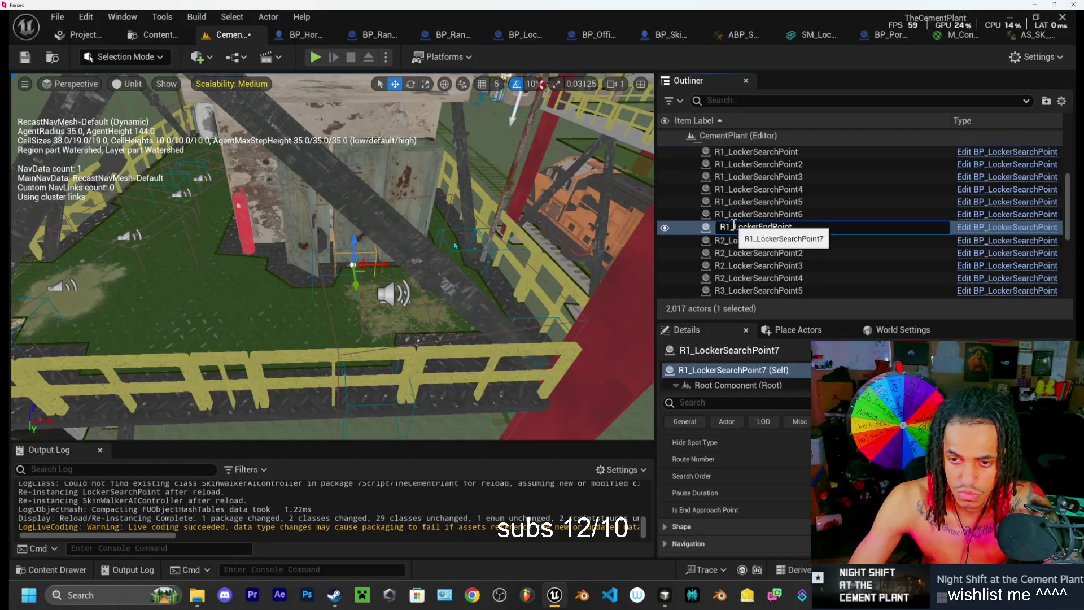
key(Delete)
key(Delete)
key(BackSpace)
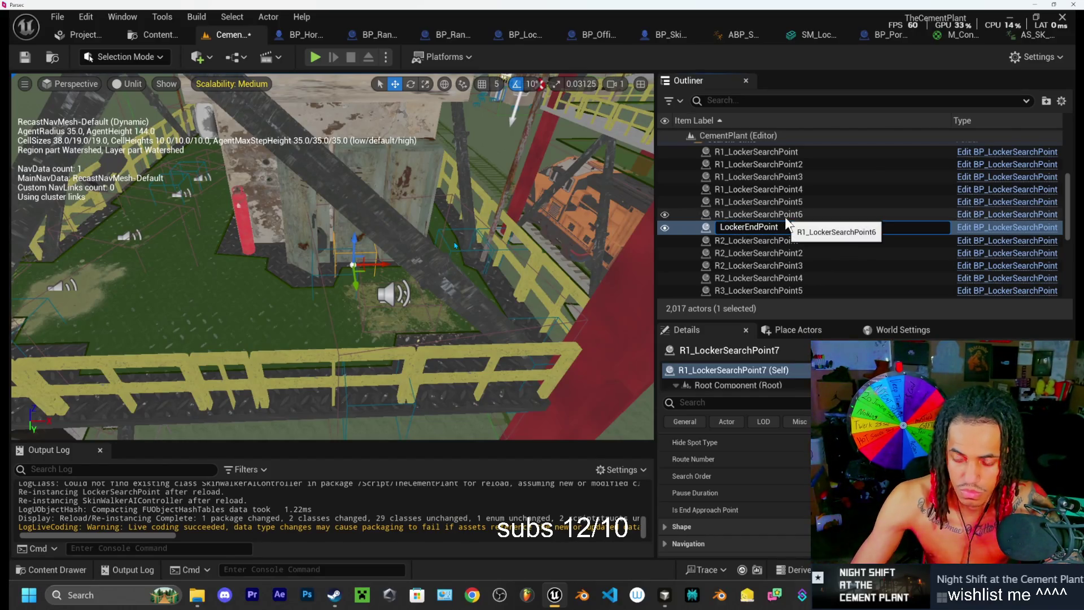
click(785, 214)
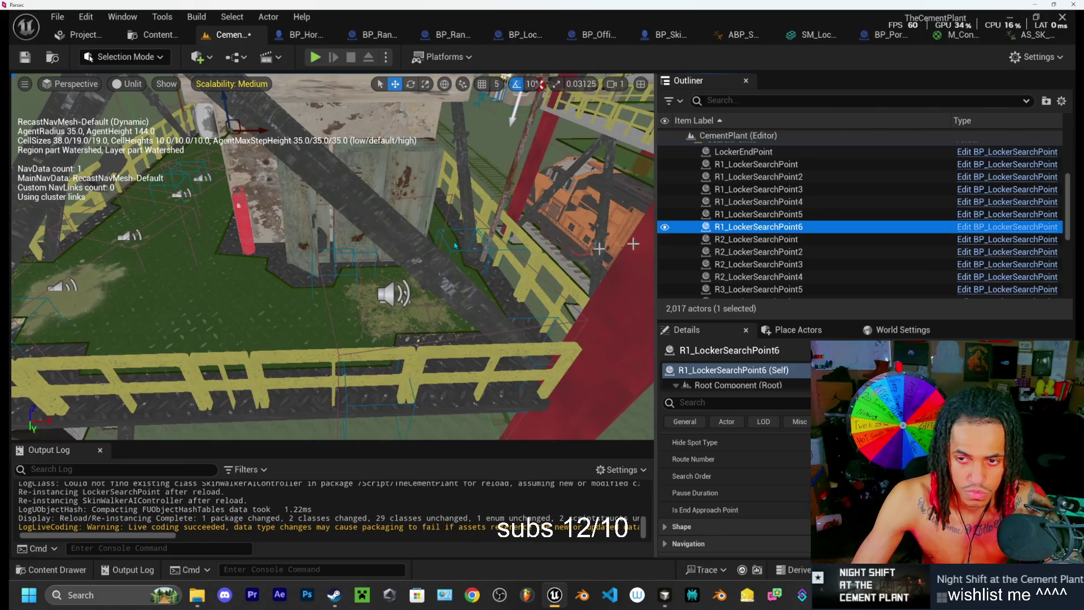
scroll(760, 246, up, 2)
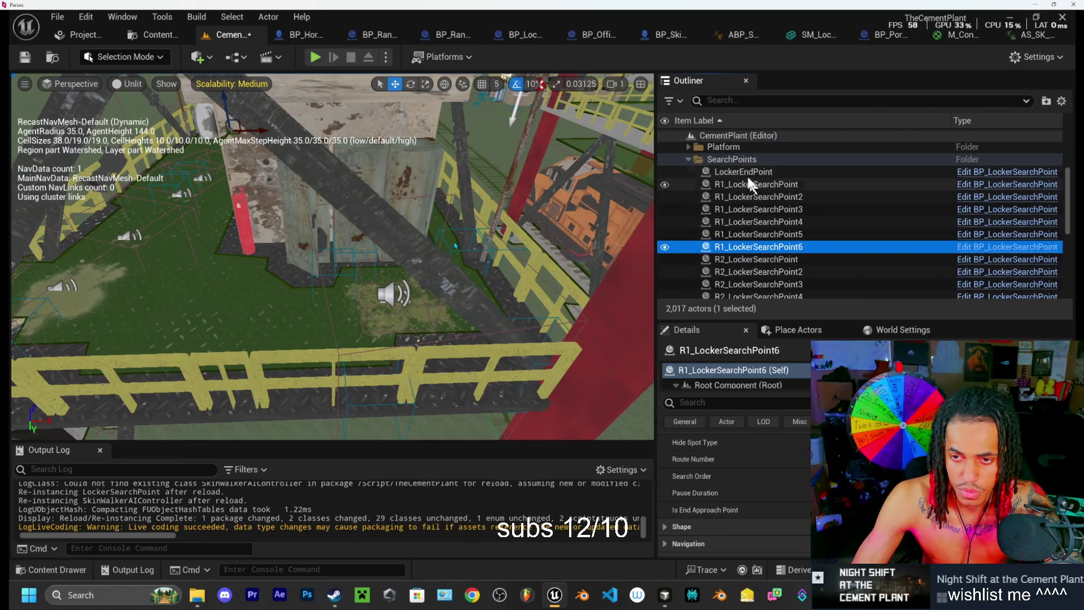
double_click(743, 172)
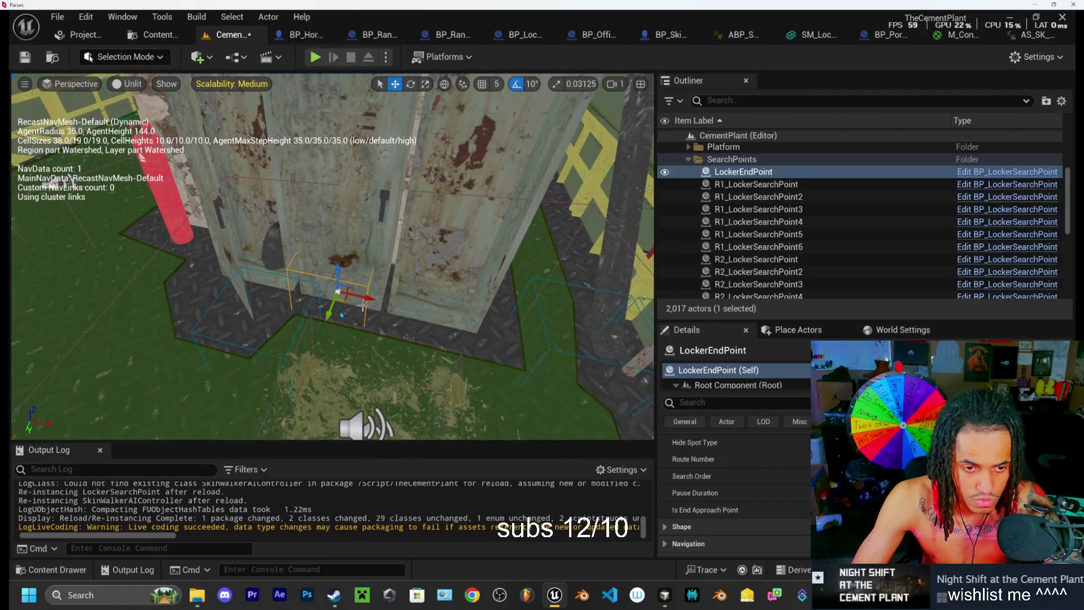
Step: Check LockerEndPoint's floor placement beside the concrete pillar, then launch Play In Editor
drag(383, 305, 441, 257)
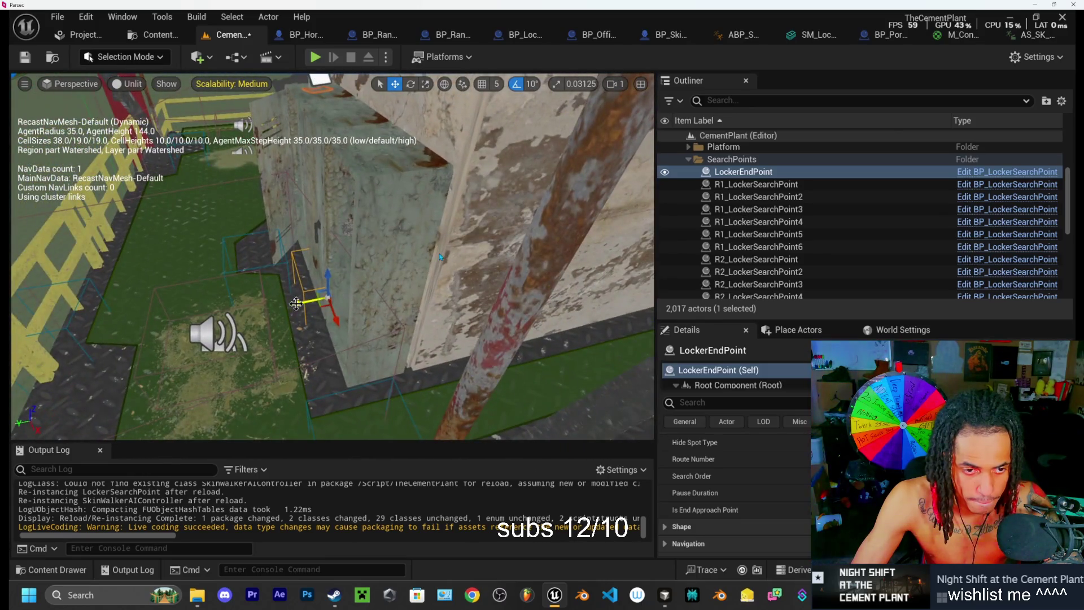
mouse_move(332, 257)
mouse_down()
mouse_move(400, 186)
mouse_move(351, 261)
mouse_up()
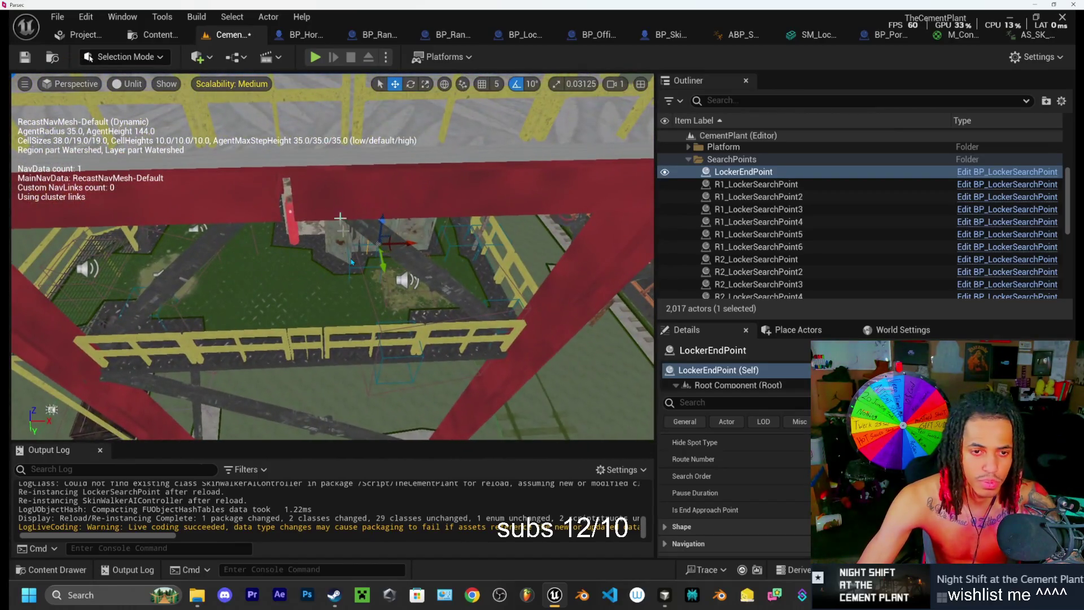
click(312, 61)
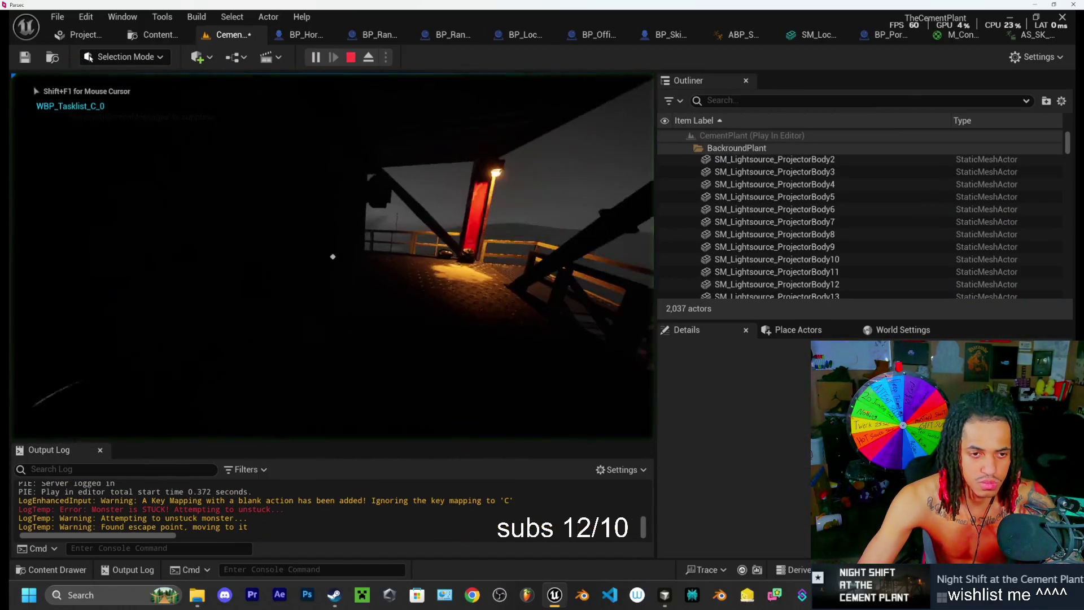
Step: Walk the player past the lit stair tower into the locker, then eject to a free camera with F8
key(w)
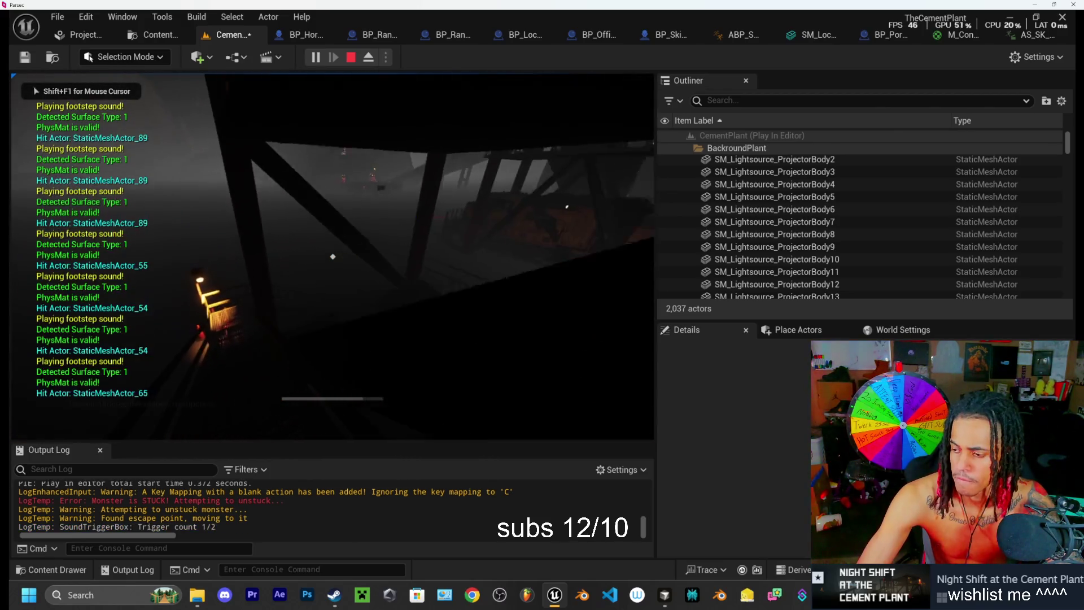
key(w)
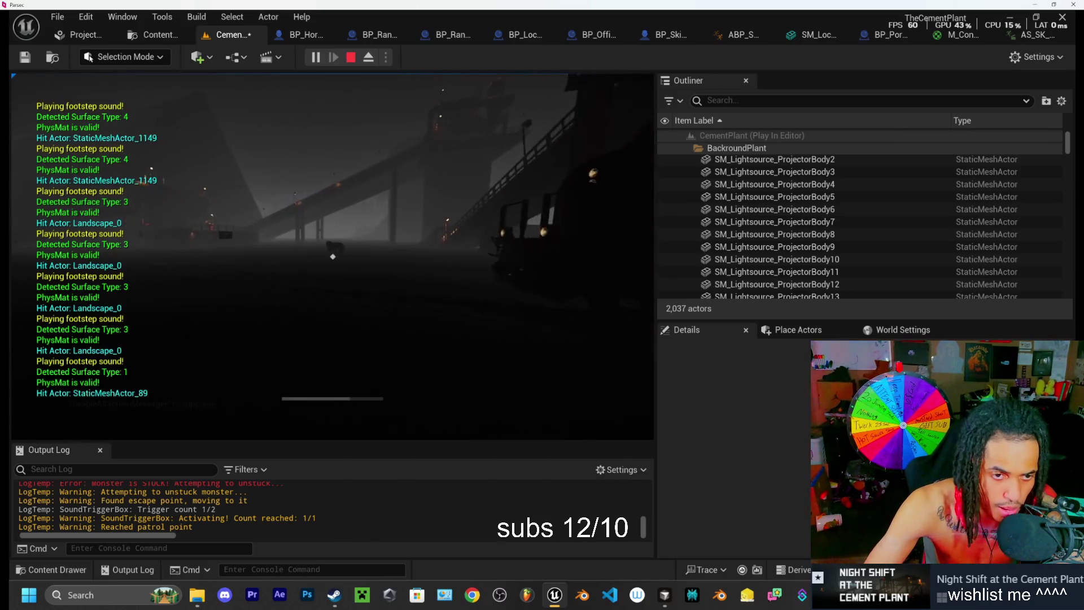
key(w)
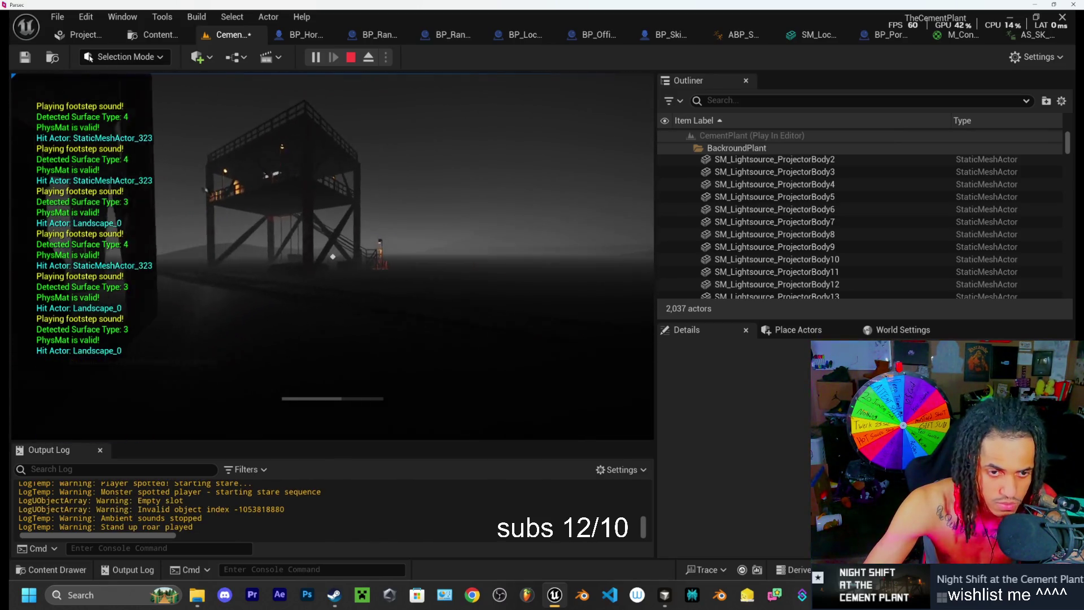
key(w)
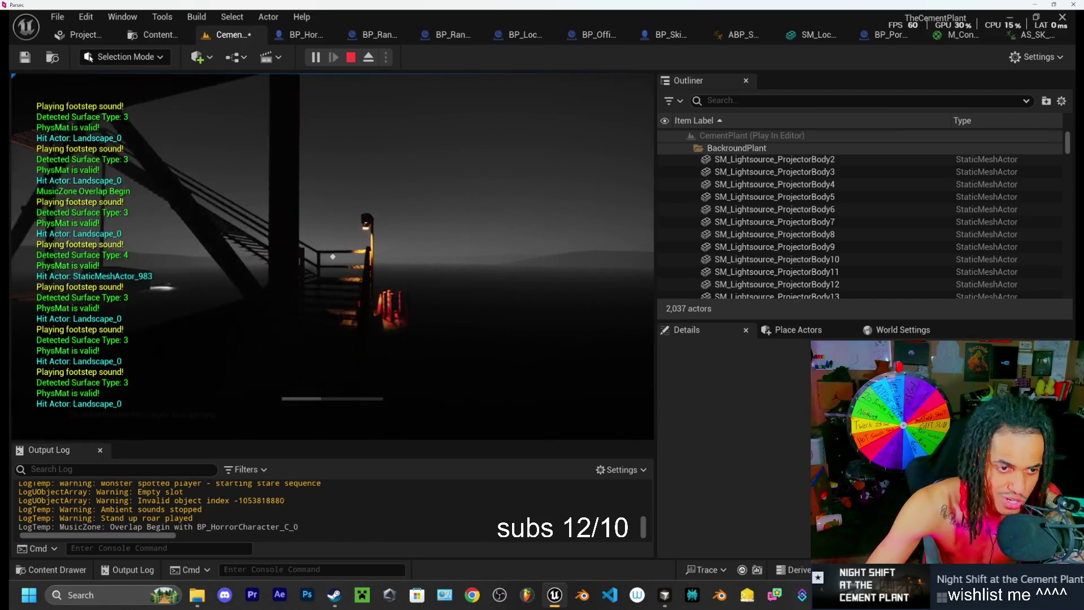
key(w)
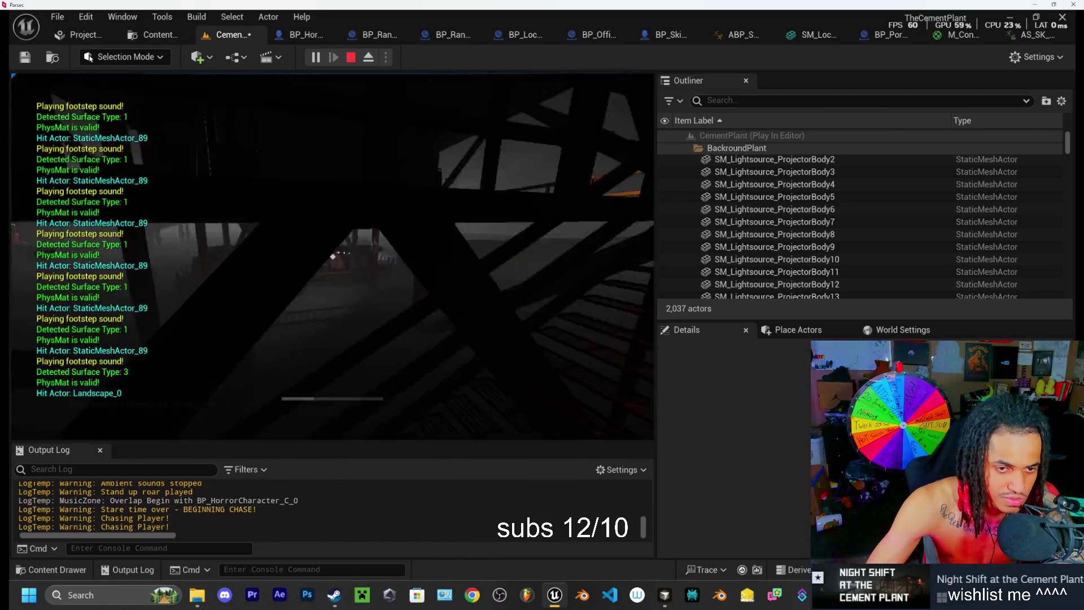
key(w)
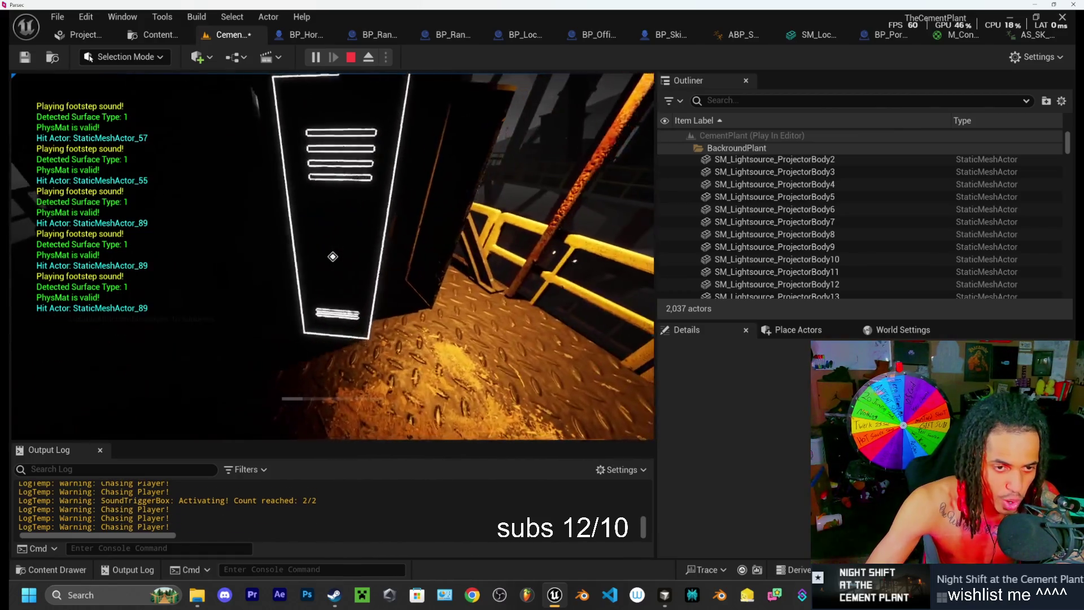
key(w)
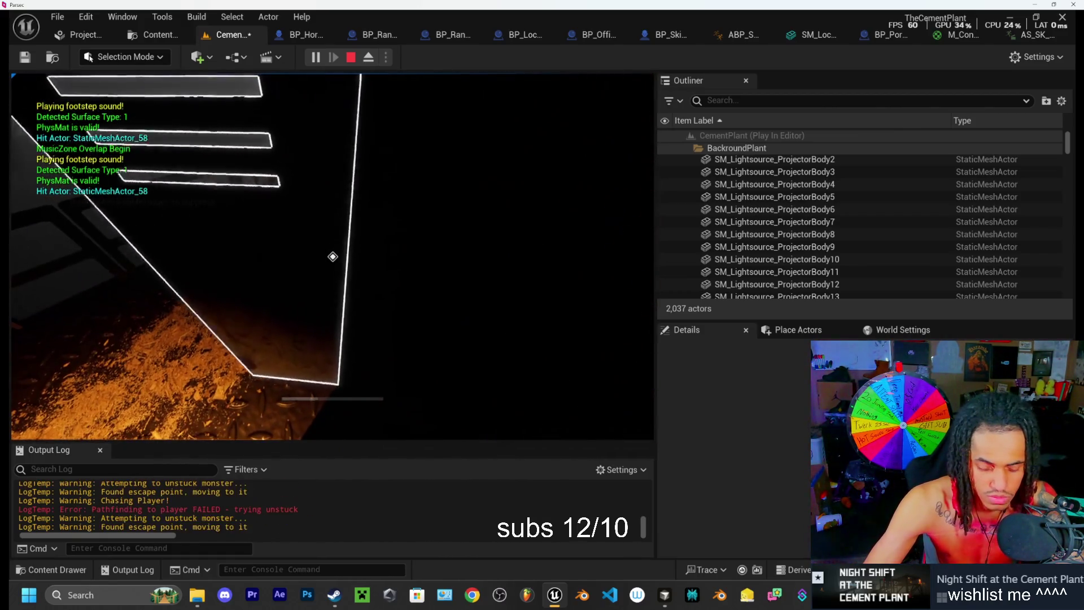
key(F8)
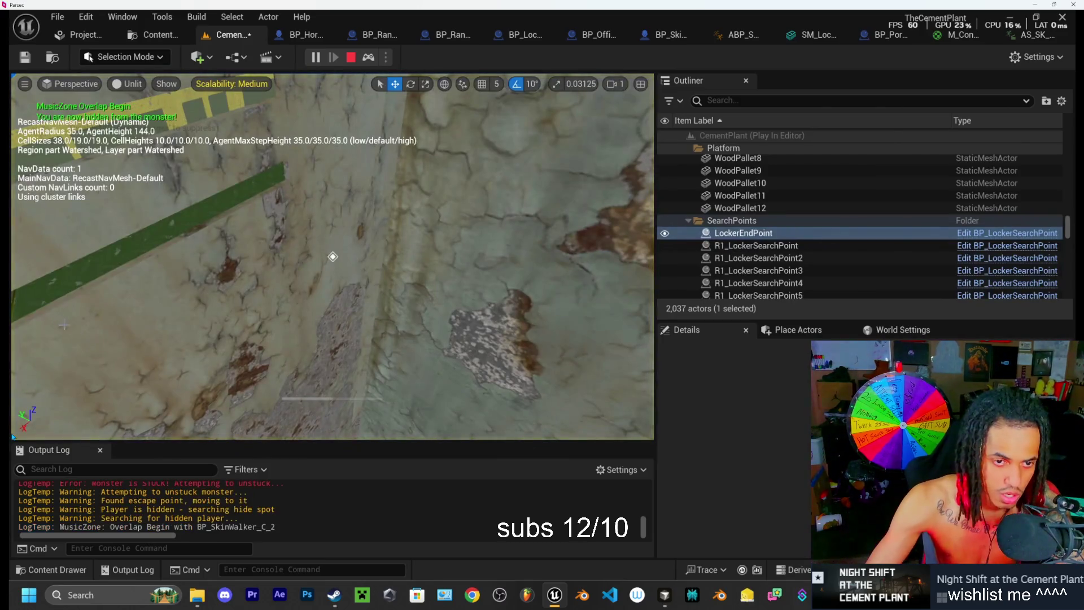
Step: Fly the camera to the locker to watch the monster search, then stop the play-test
key(w)
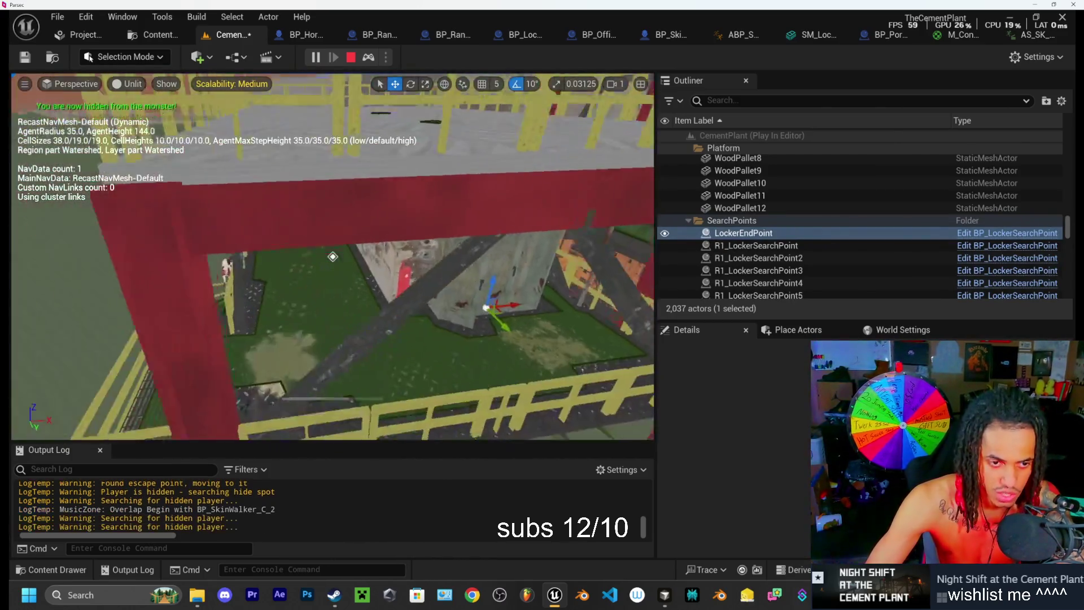
key(w)
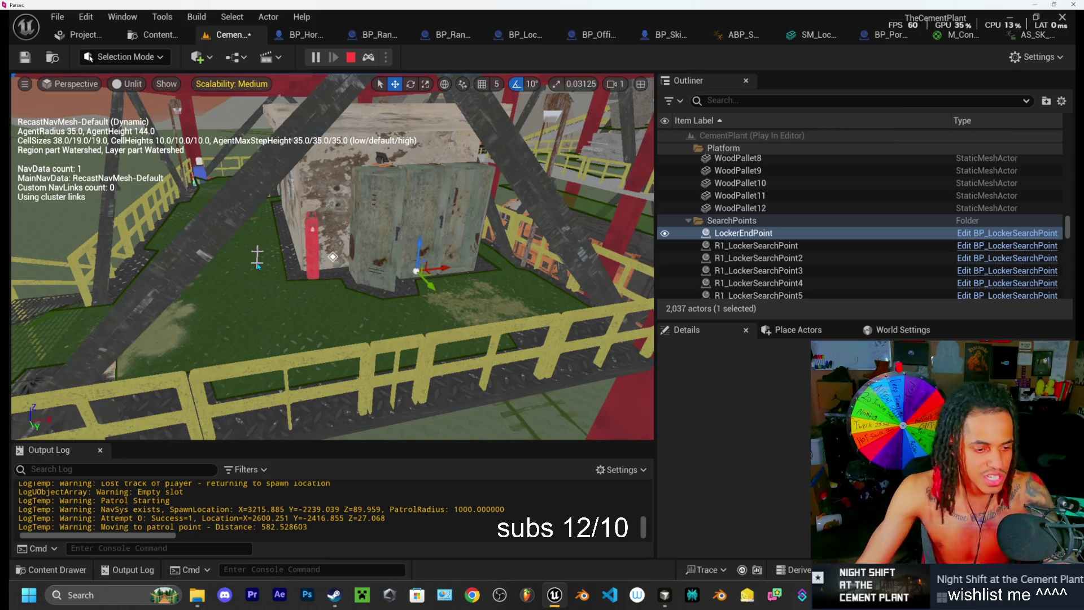
drag(549, 288, 536, 293)
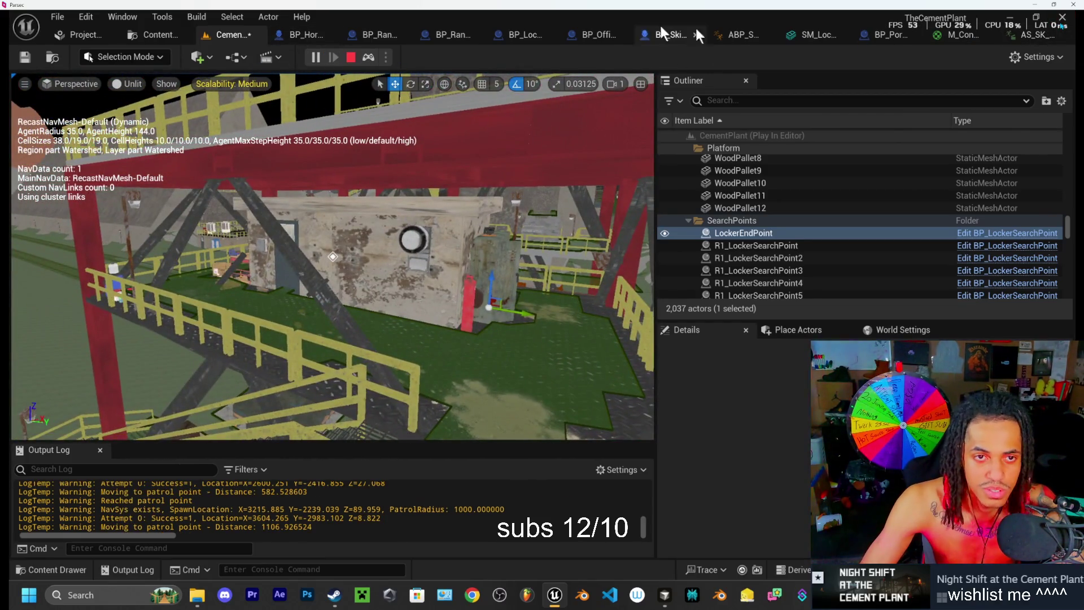
click(350, 57)
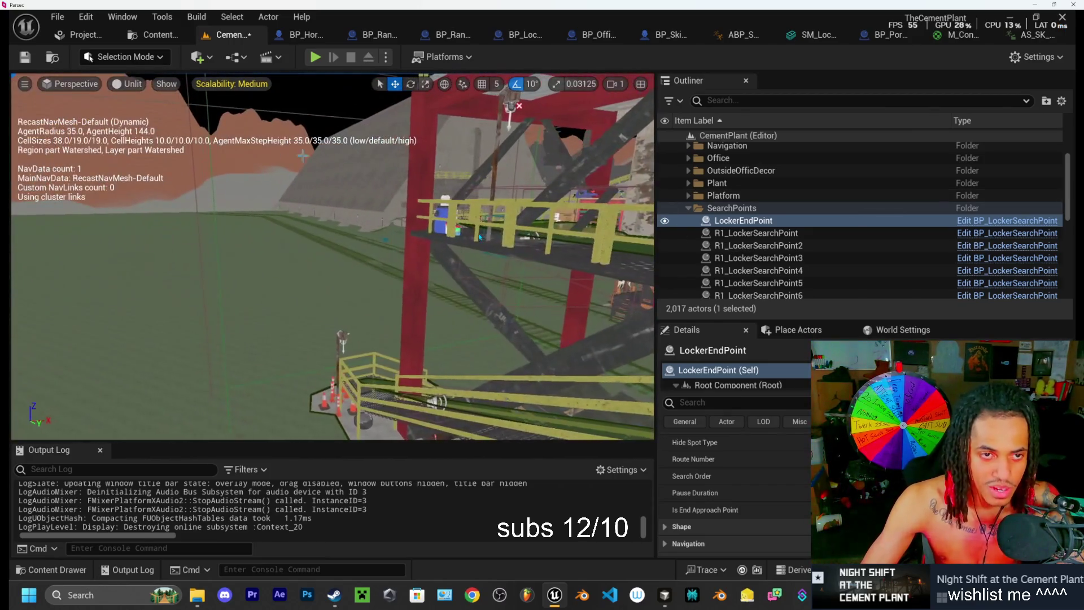
Step: Restart the play-test, run toward the lit tower platform until the monster chases, then eject with F8
click(314, 57)
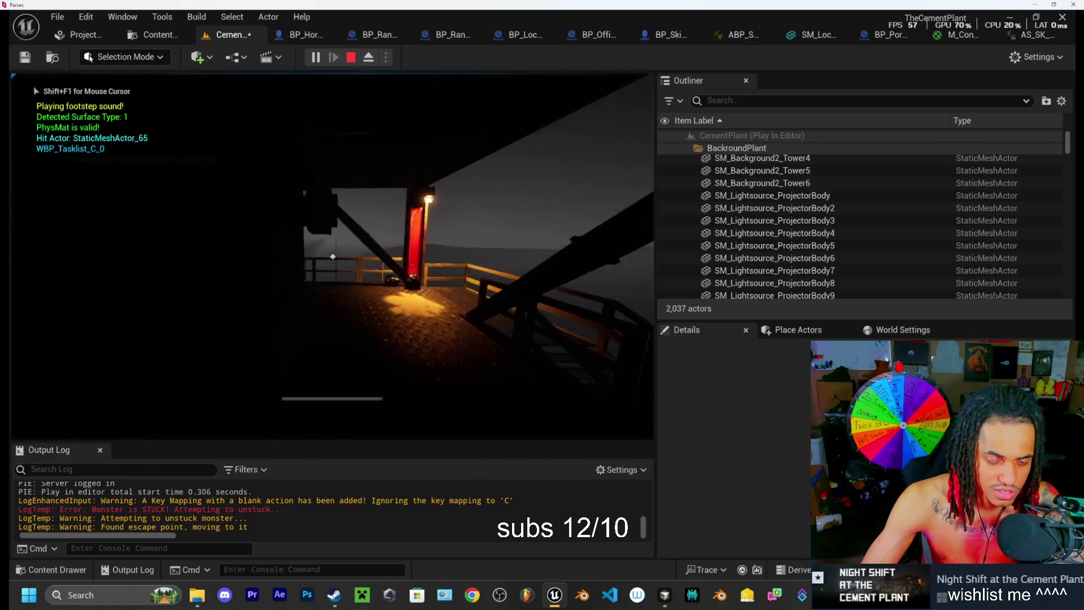
key(w)
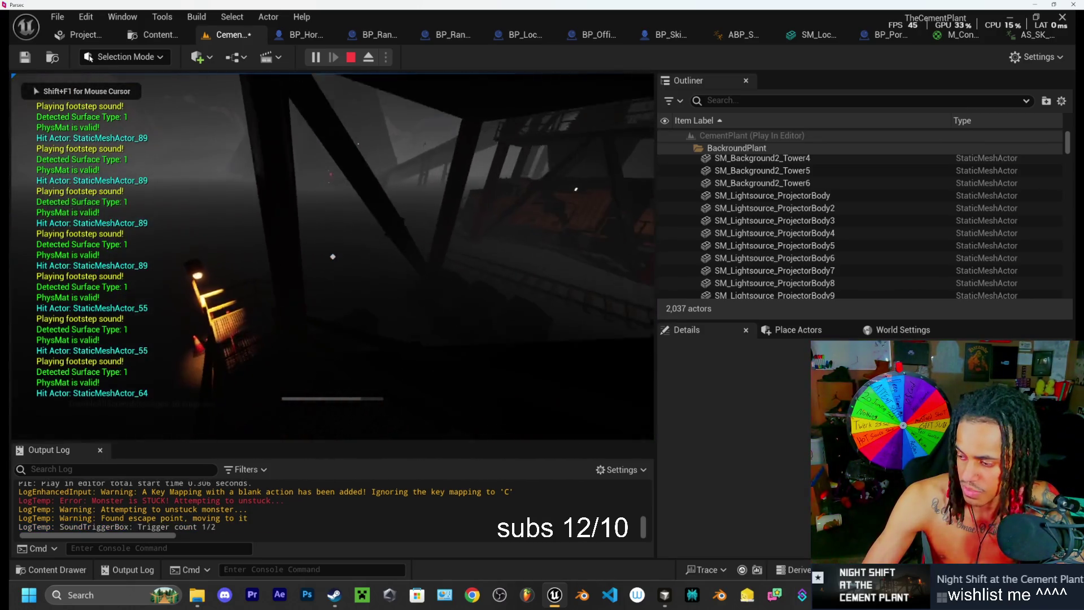
key(w)
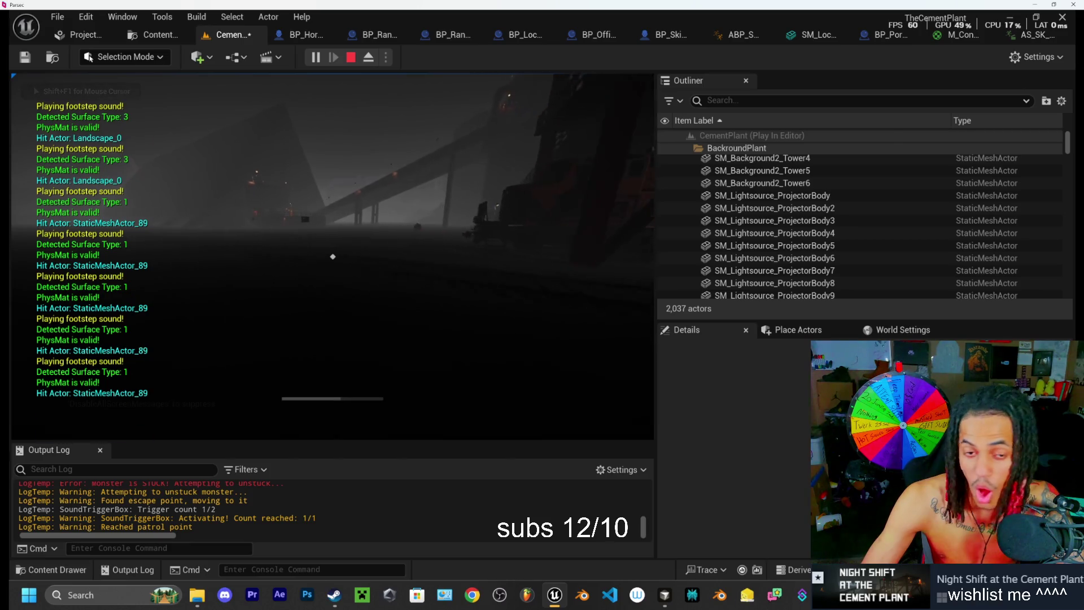
key(w)
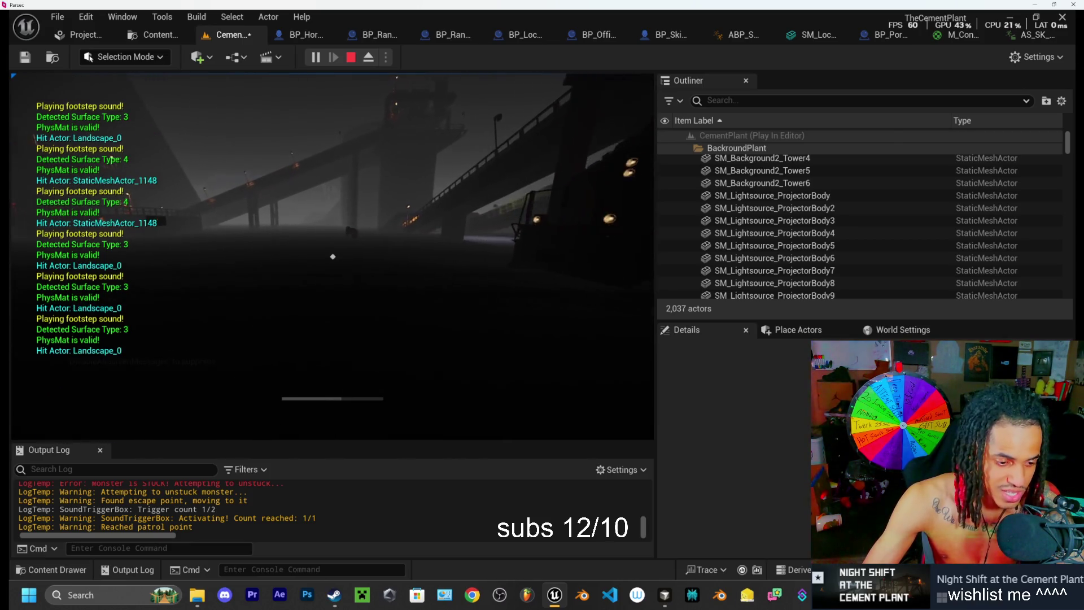
key(w)
key(w)
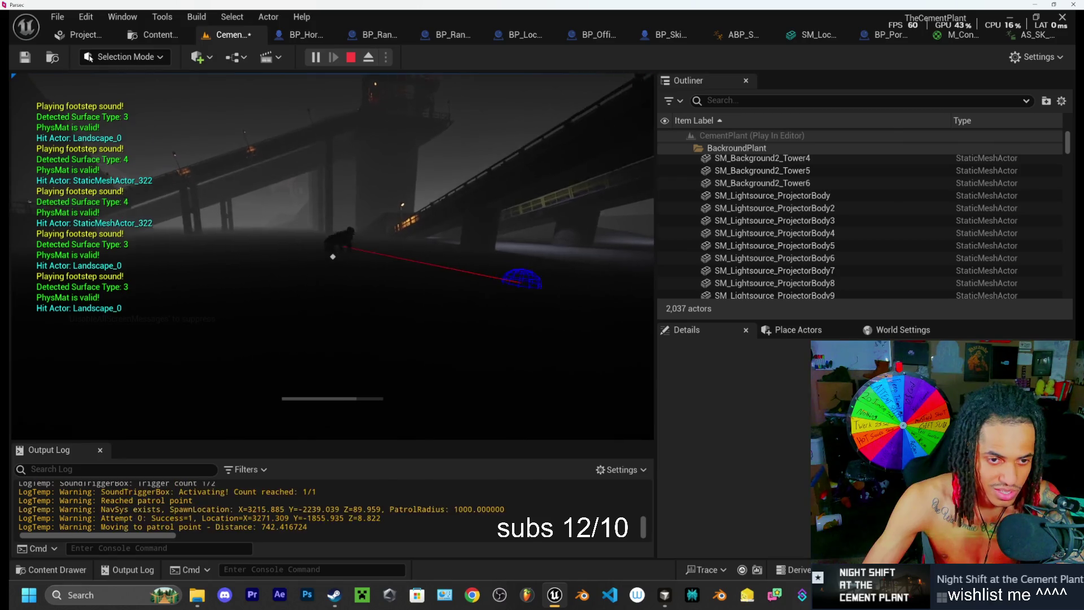
key(w)
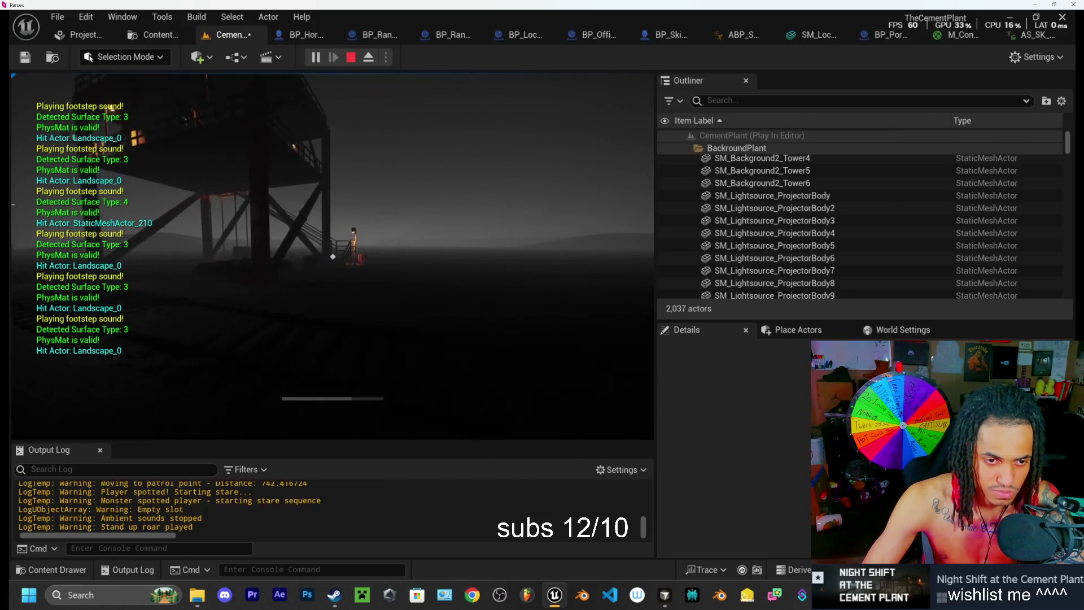
key(w)
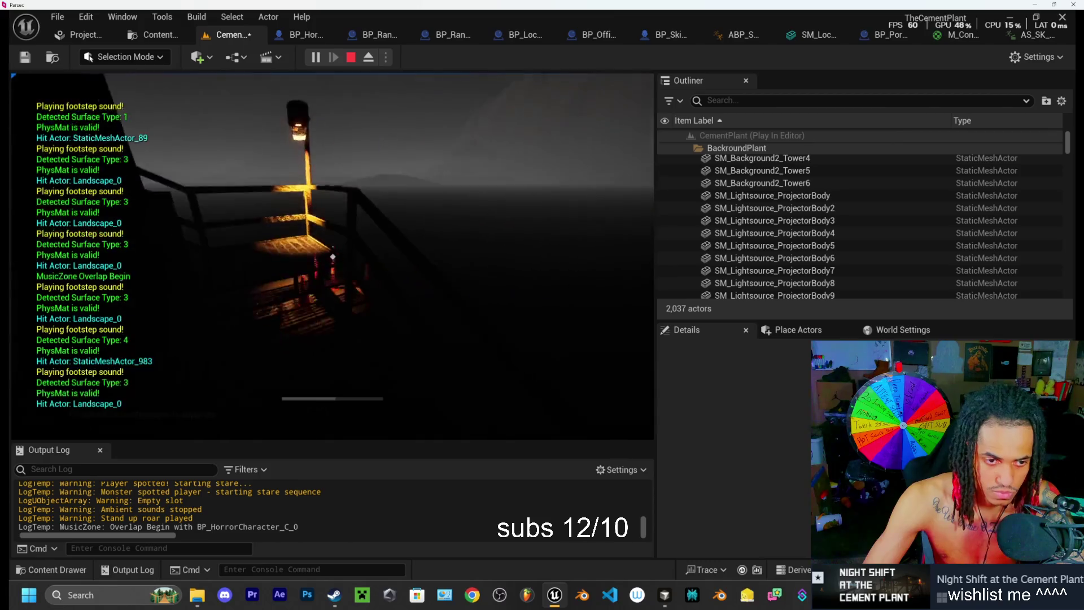
key(w)
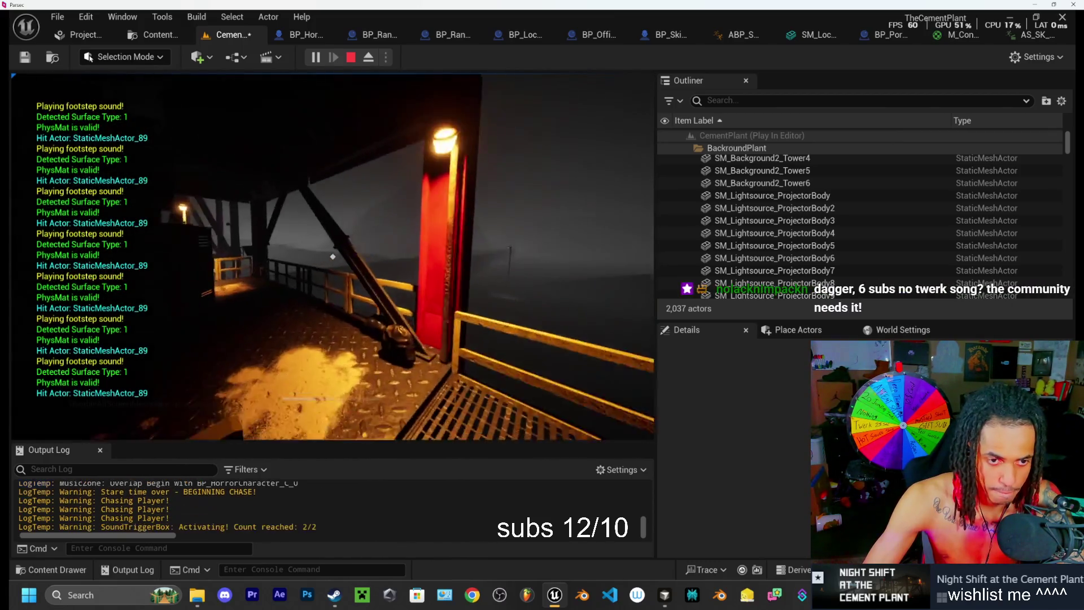
key(w)
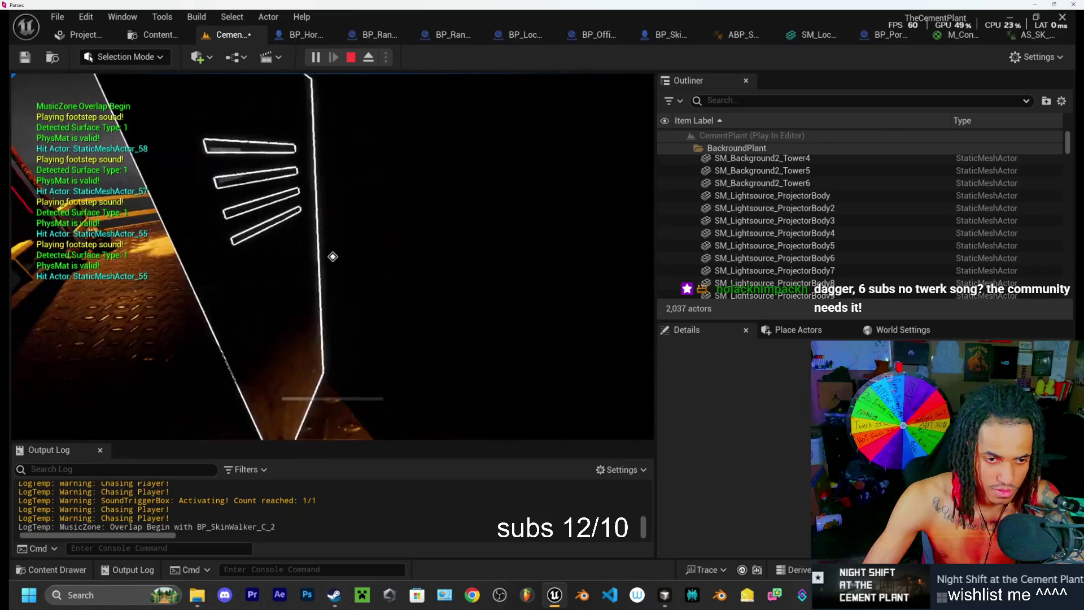
key(F8)
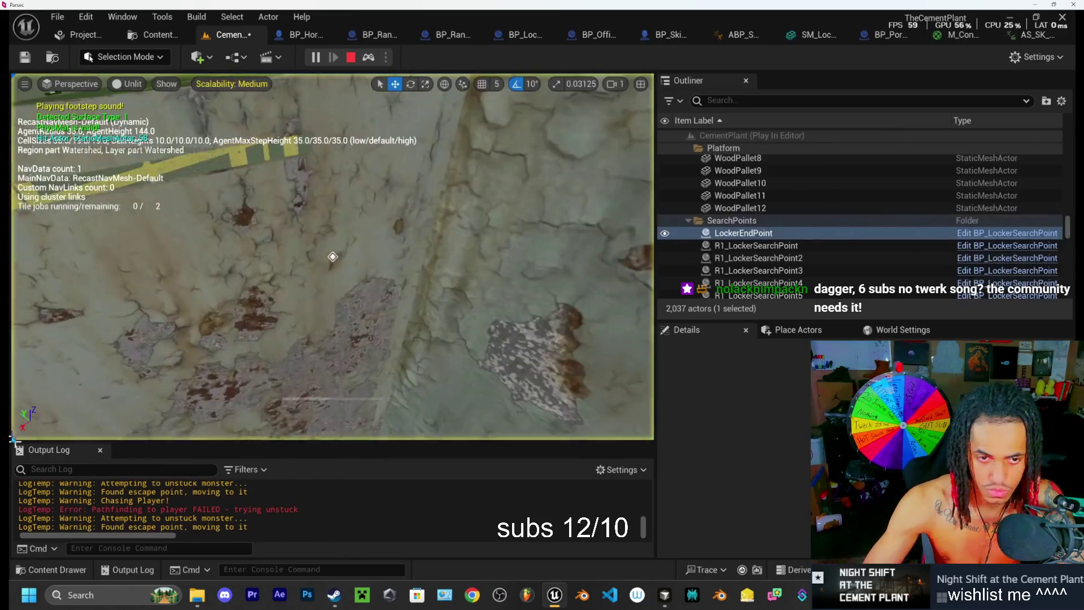
Step: Fly the camera around the lockers to watch the monster search, then end the play session
scroll(333, 256, down, 10)
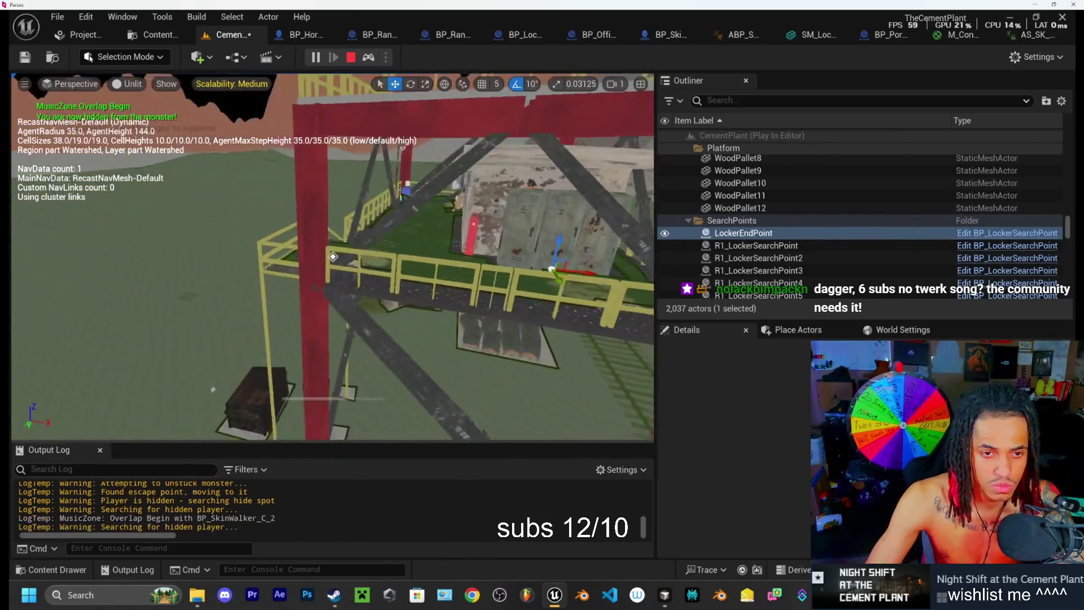
scroll(332, 256, up, 10)
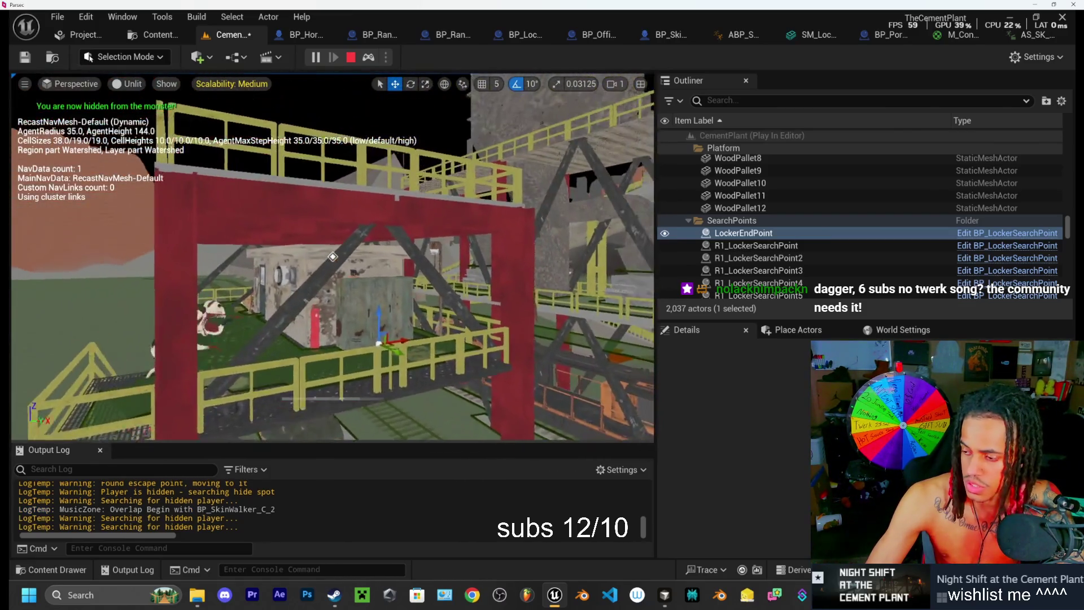
scroll(333, 257, up, 3)
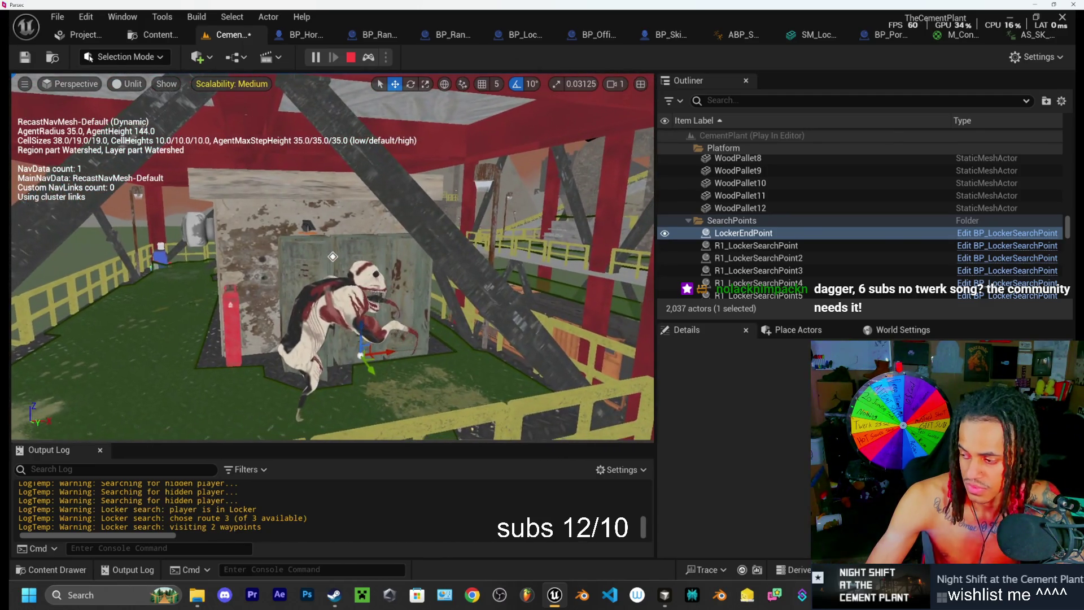
scroll(463, 270, up, 3)
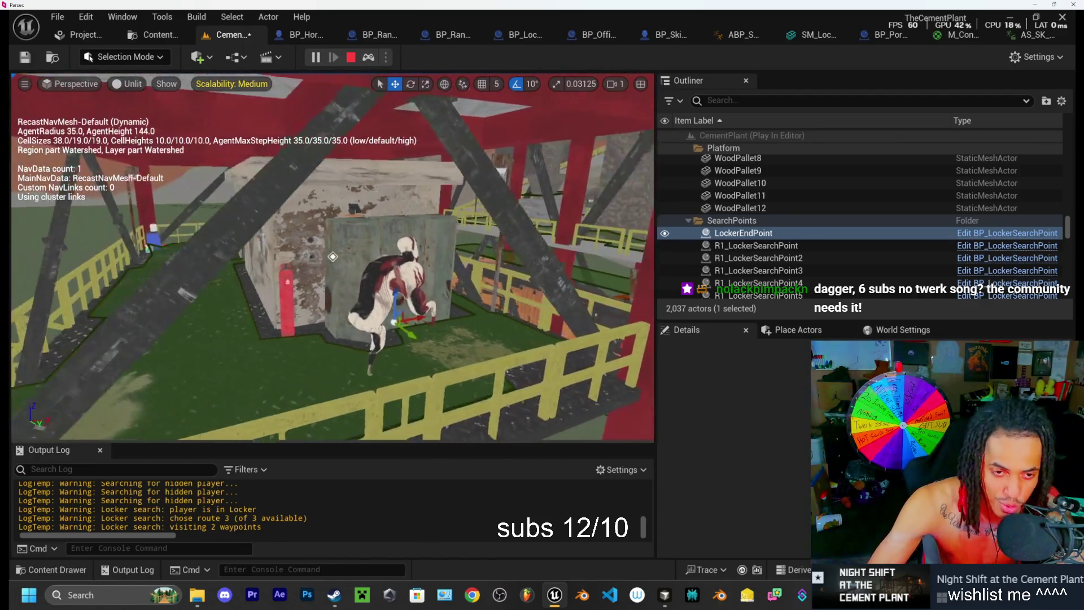
key(d)
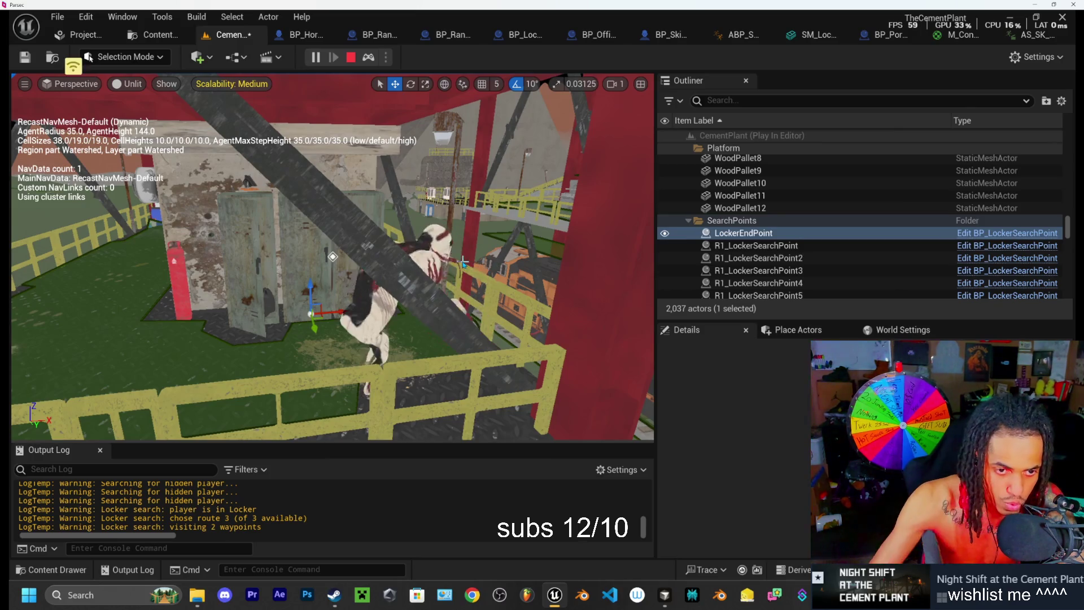
key(w)
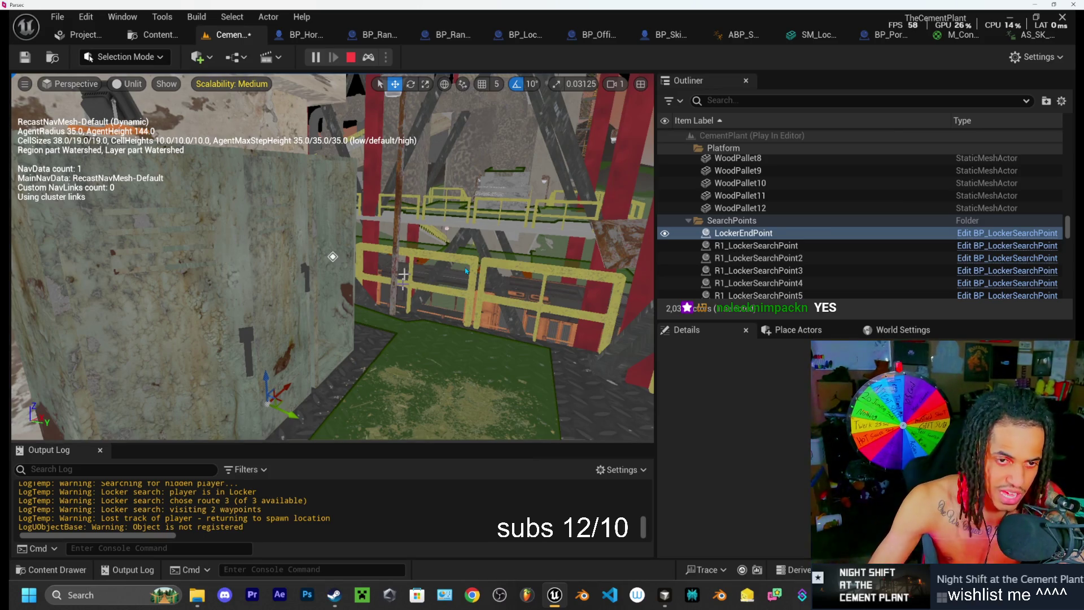
key(s)
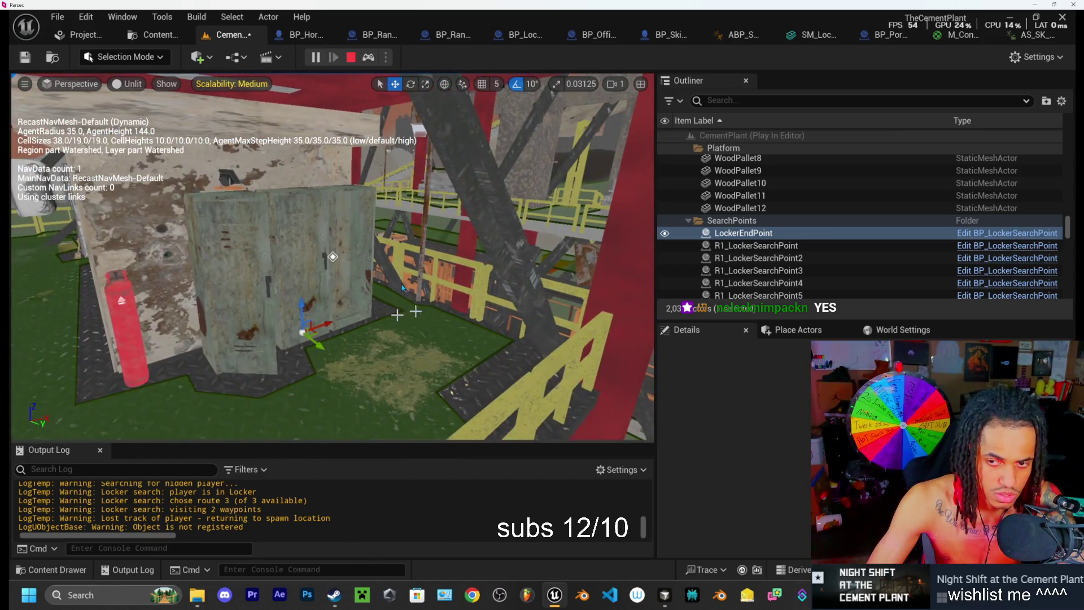
key(Escape)
key(w)
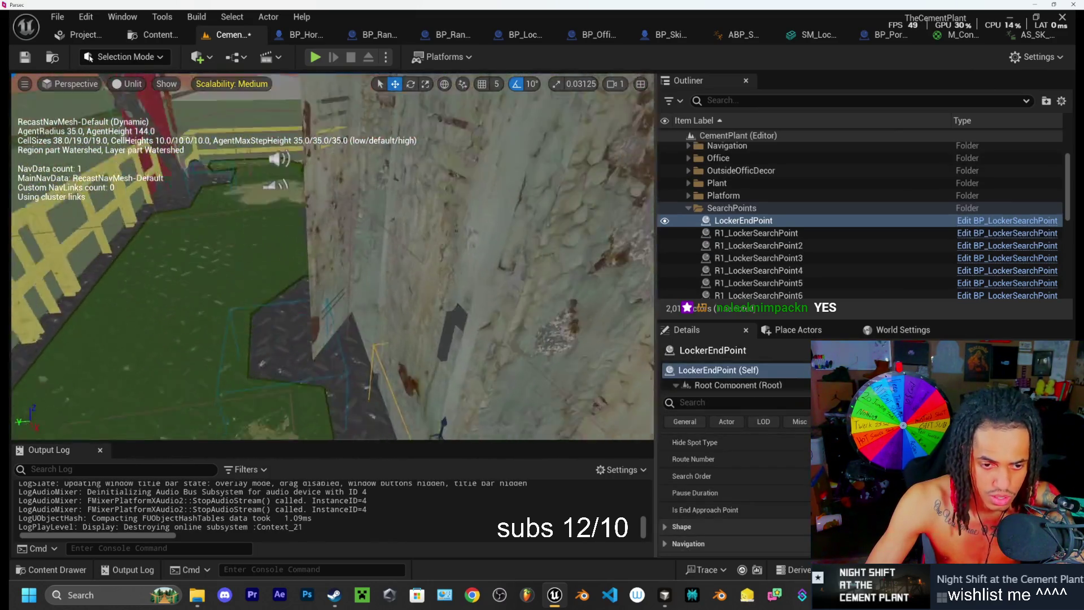
Step: Centre on LockerEndPoint with the scale tool active, view the building corner, and start Play
key(f)
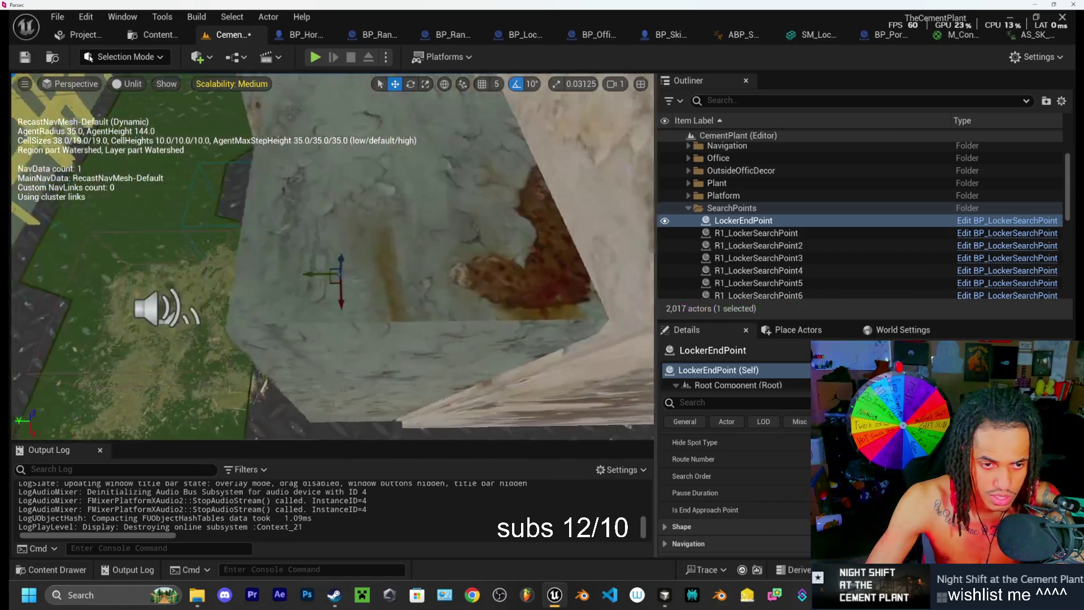
key(r)
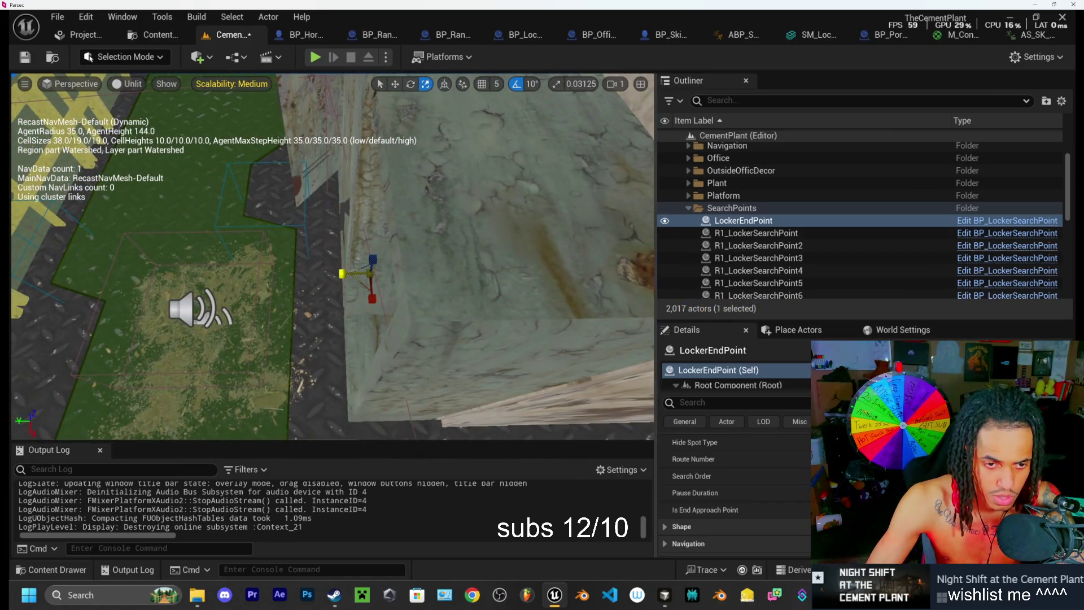
drag(357, 201, 358, 201)
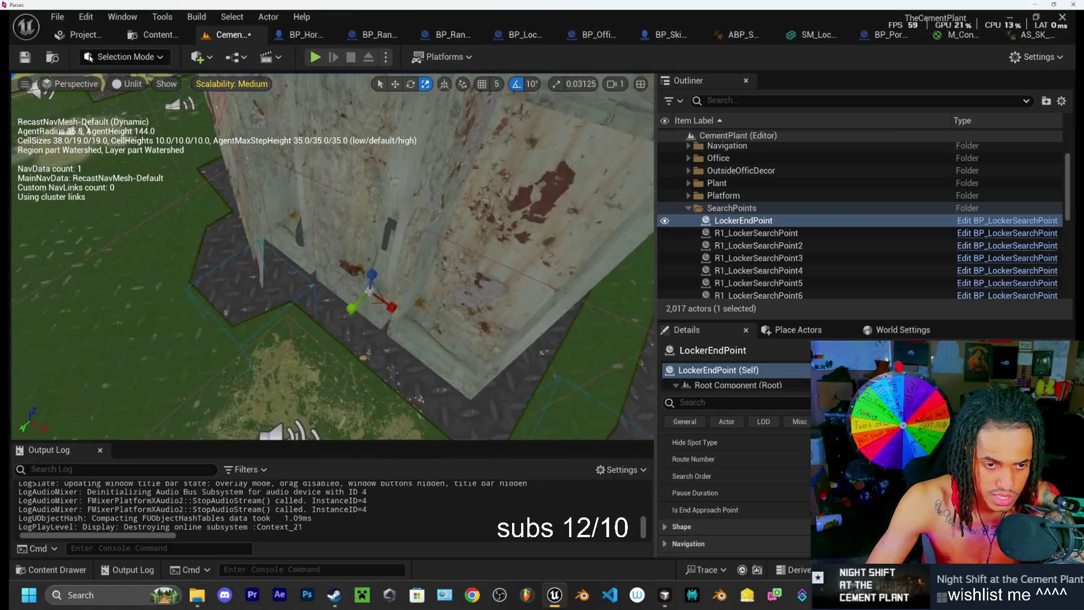
click(315, 57)
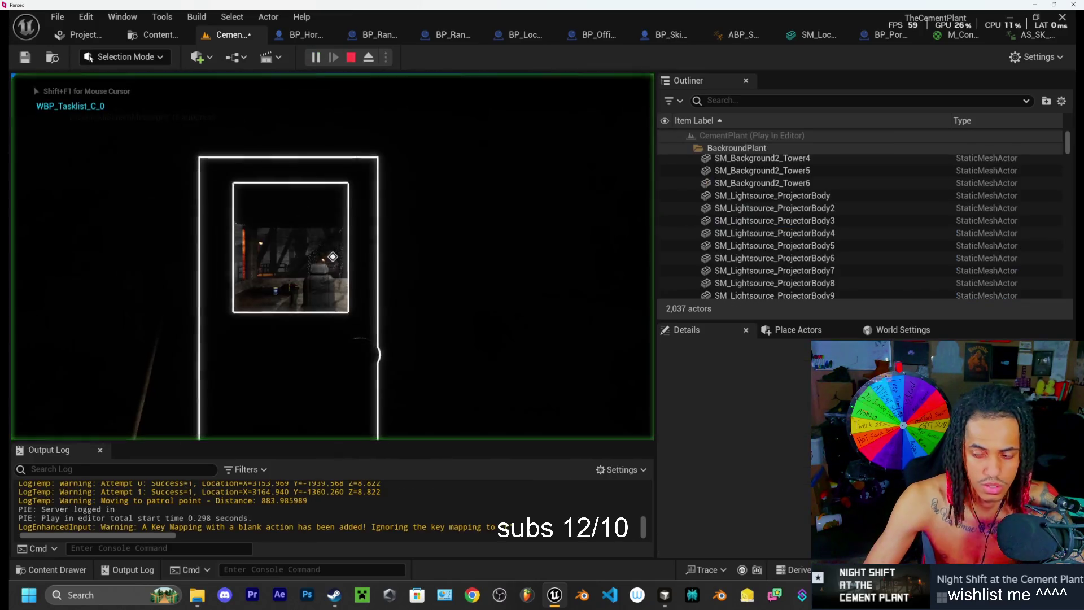
Step: Stop the new play session immediately to return to editing the CementPlant level
key(Escape)
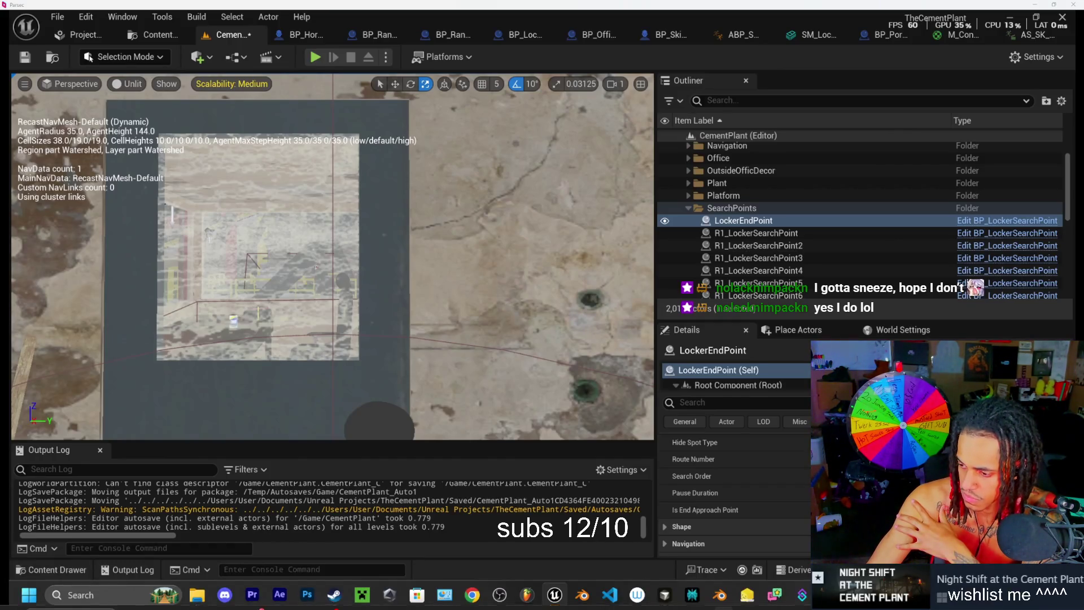
Step: Open a new File Explorer window on the Home page with Win+E
key(super+e)
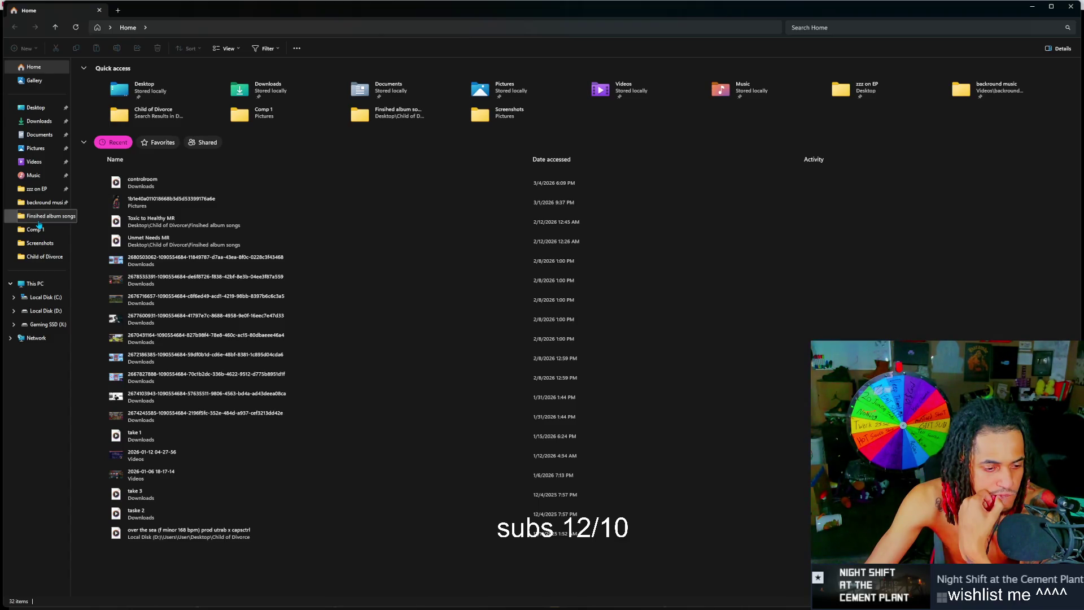
Step: Browse Finished album songs, backround music, zzz on EP and Child of Divorce, then close Explorer
click(39, 223)
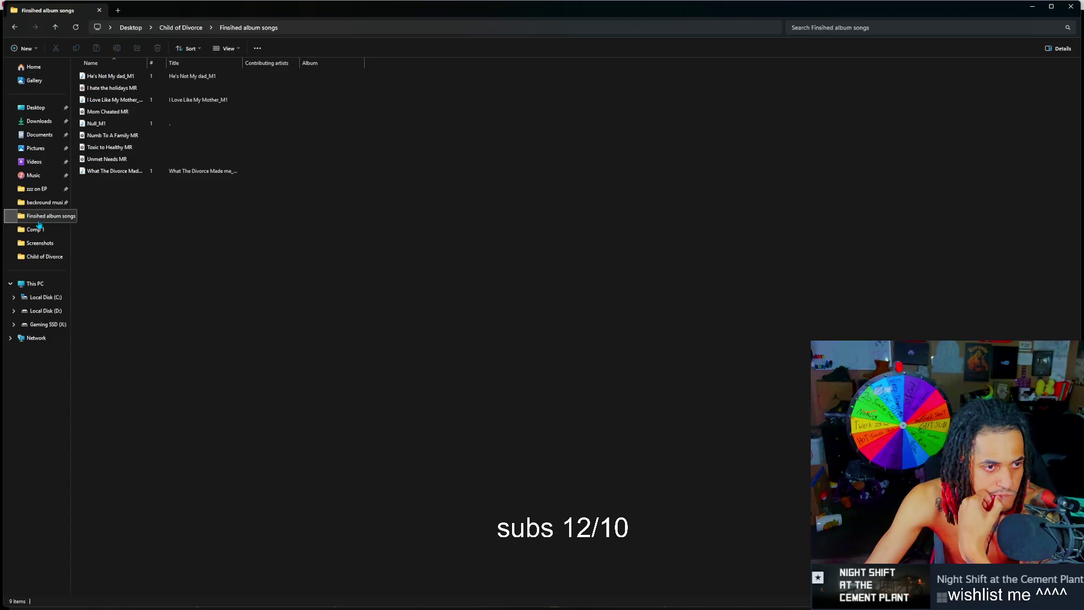
click(34, 204)
click(36, 189)
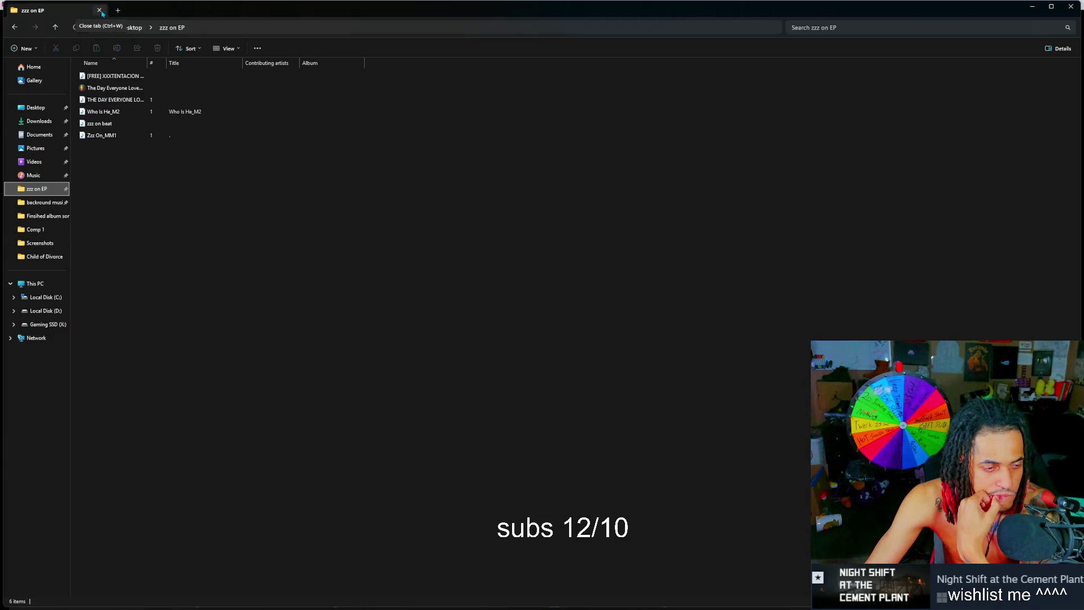
click(51, 259)
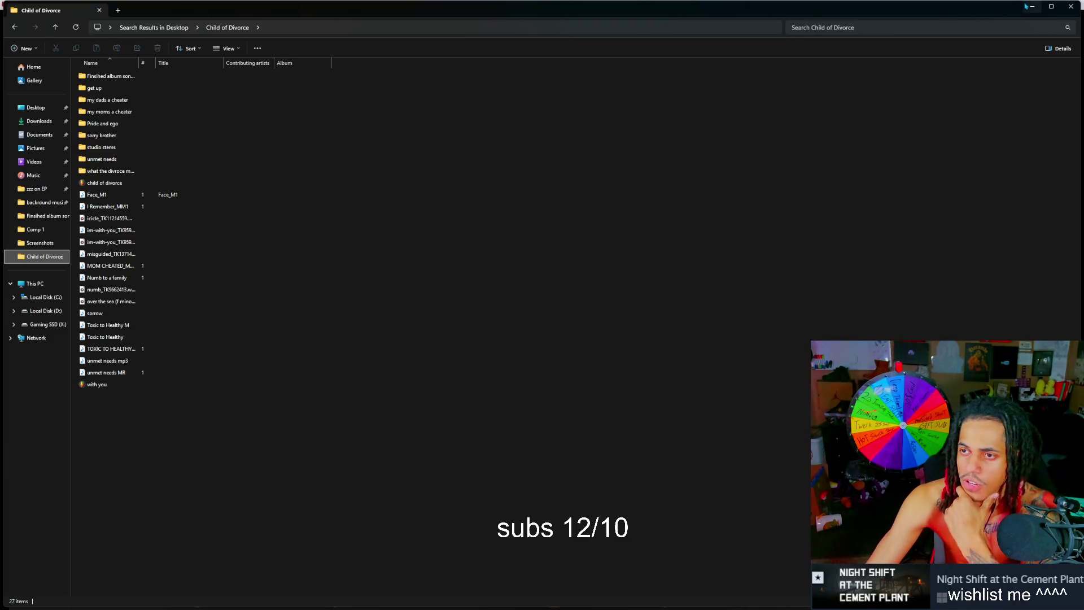
click(1071, 6)
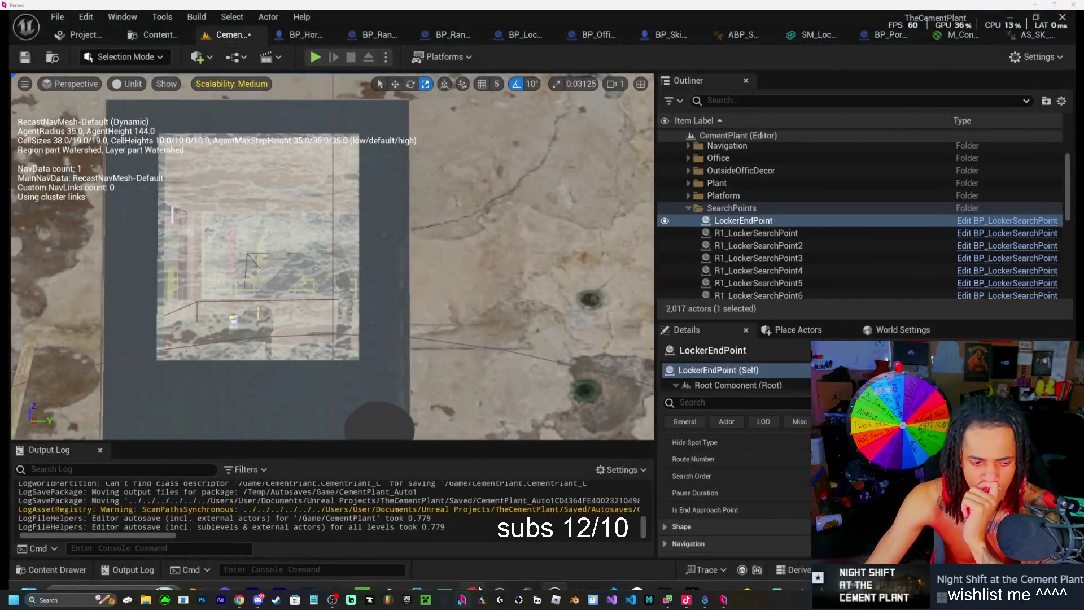
Step: Minimize the Unreal Editor window to reveal the Windows desktop
click(1038, 7)
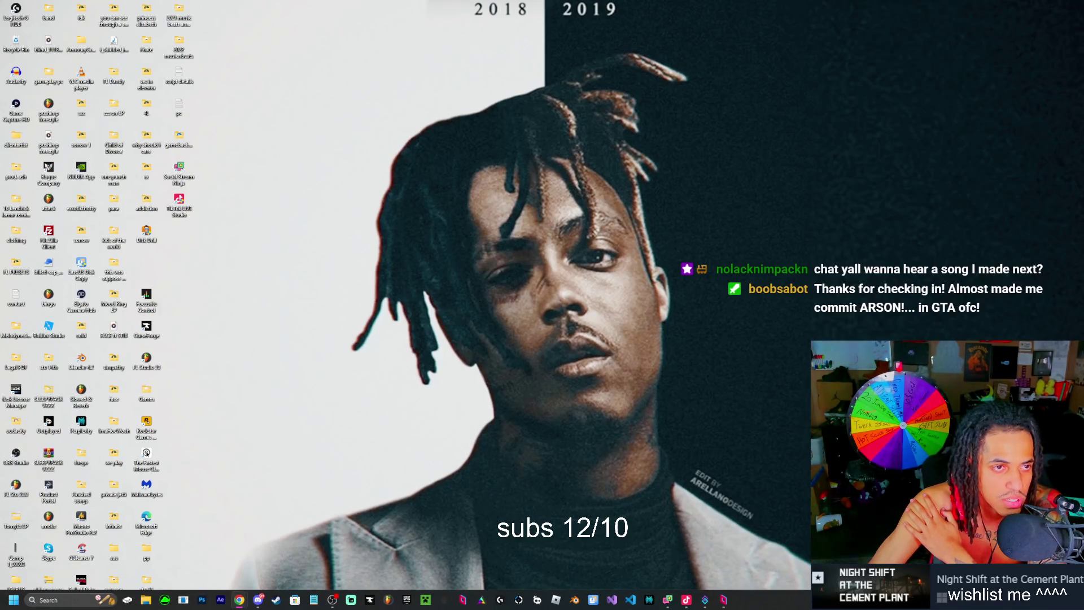
click(78, 602)
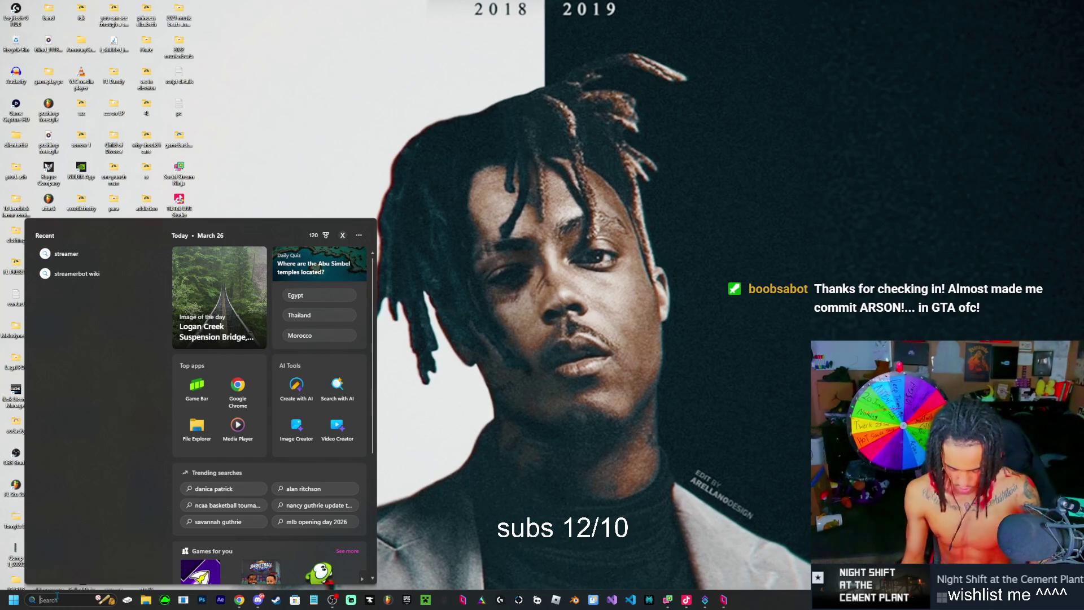
text(face)
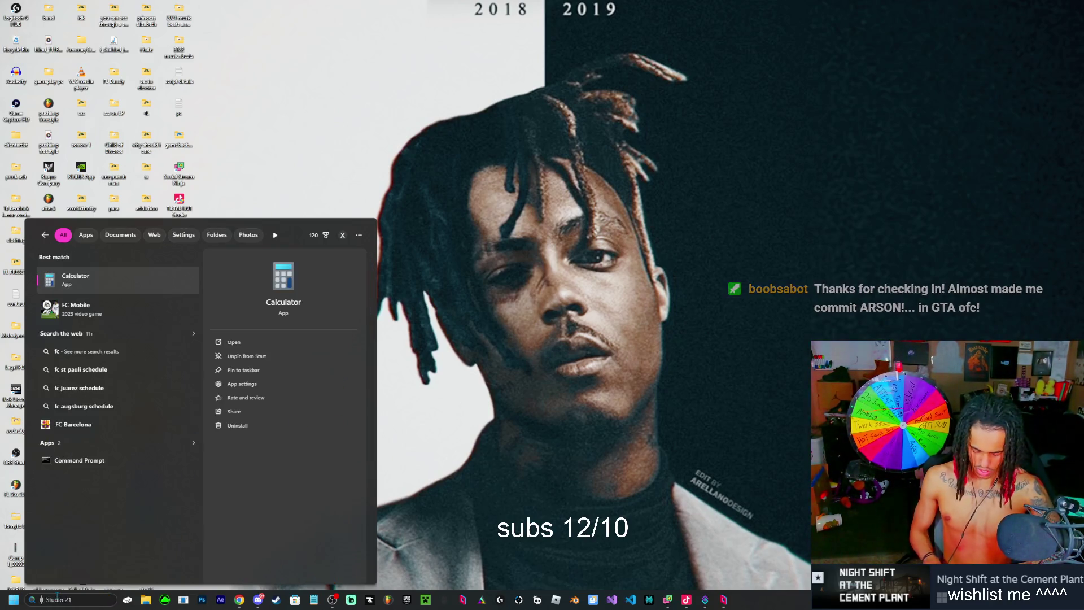
text(book)
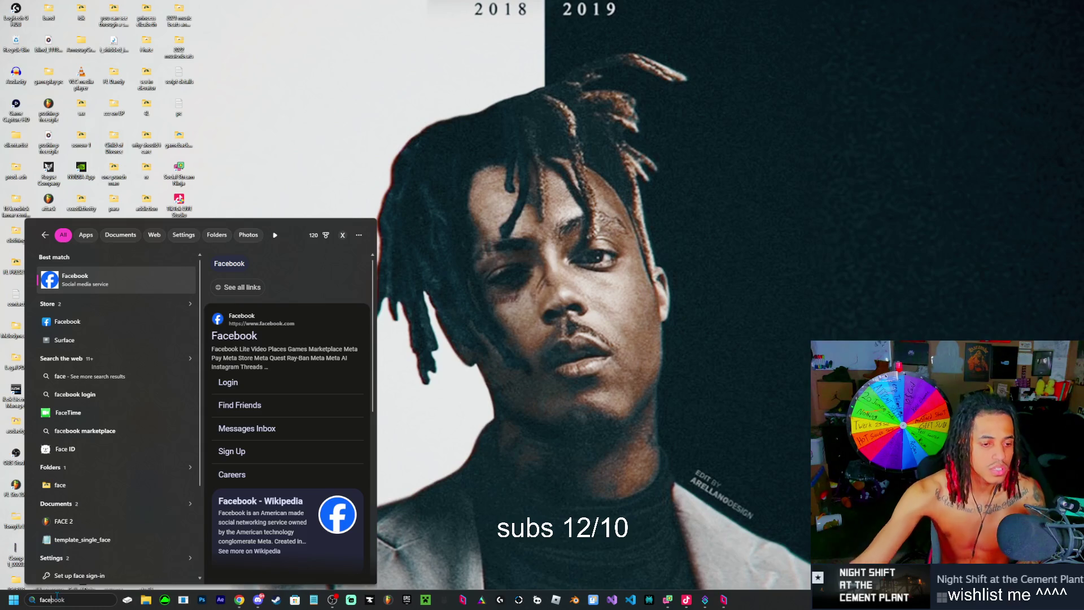
scroll(82, 511, down, 3)
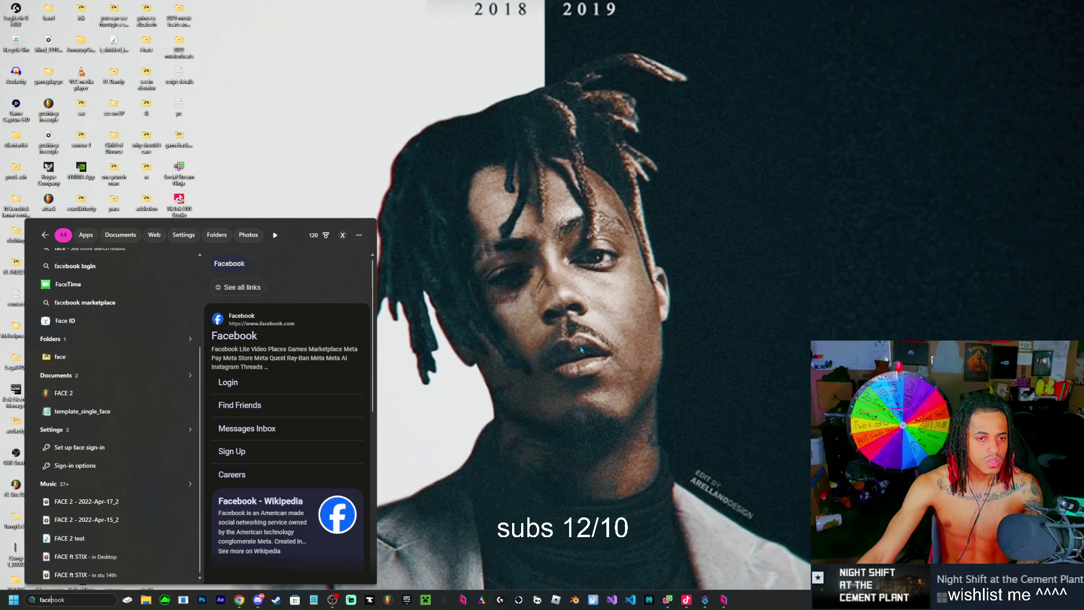
key(Escape)
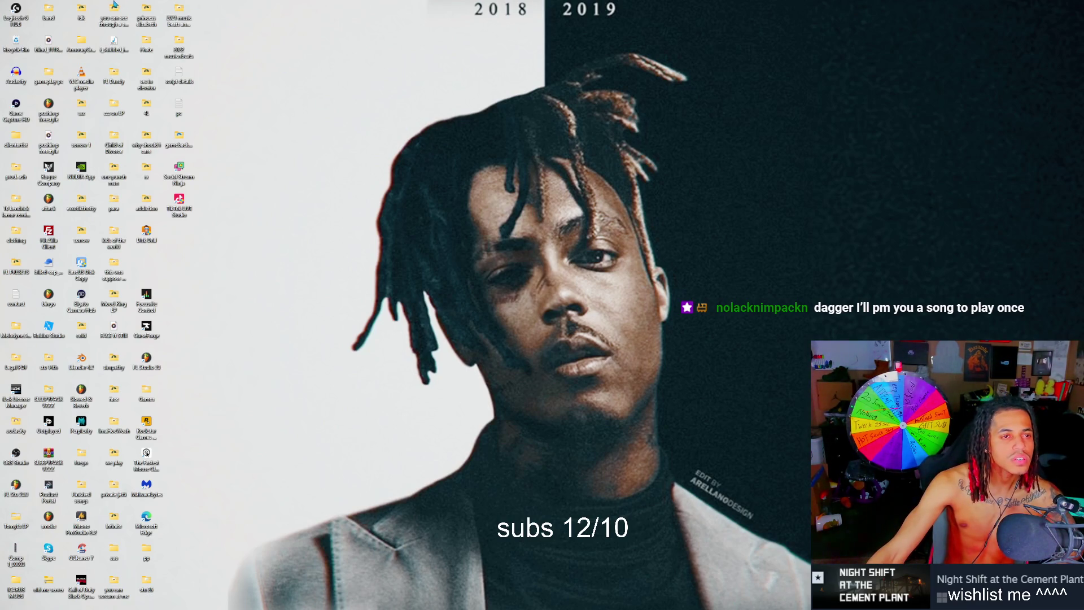
click(109, 49)
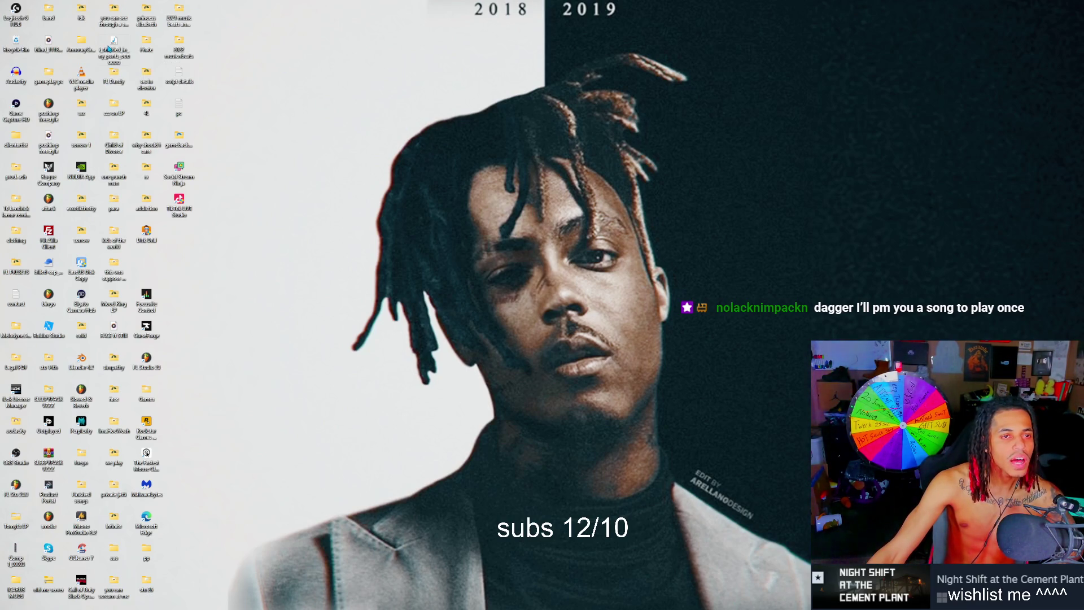
double_click(110, 49)
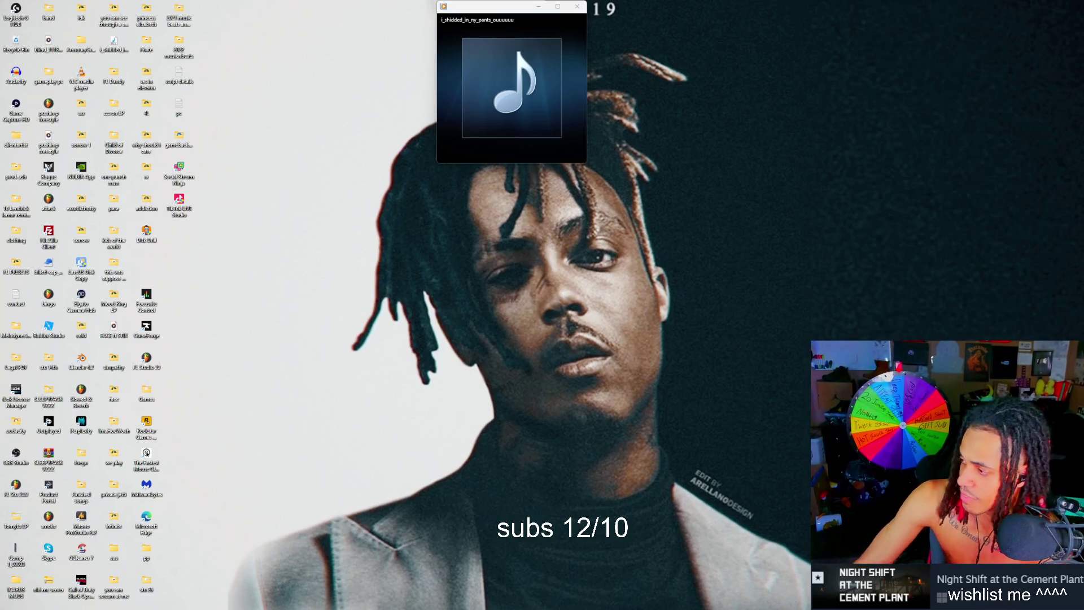
click(576, 6)
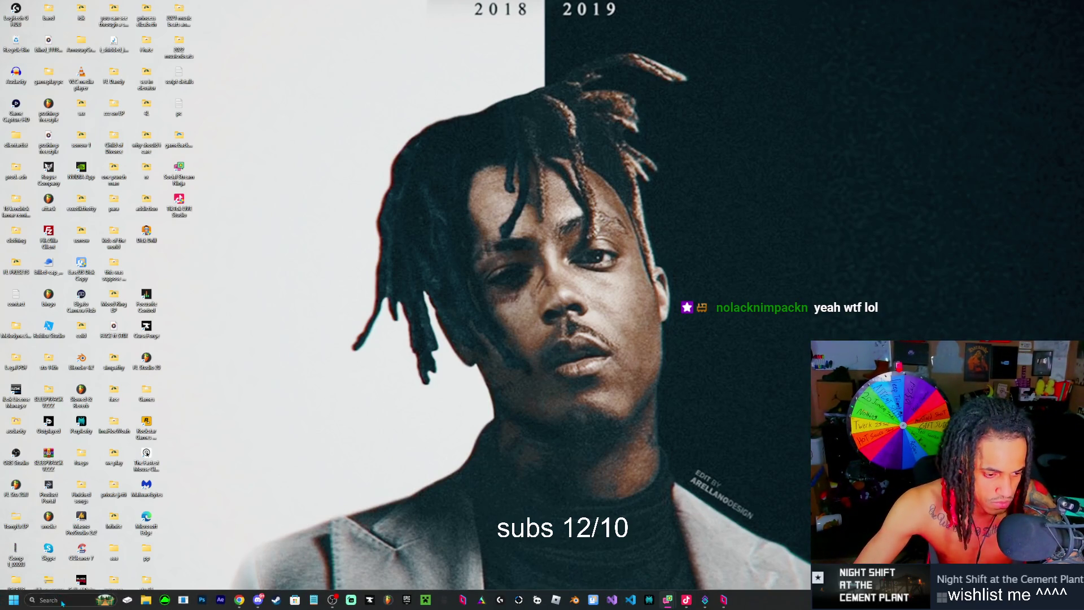
click(61, 600)
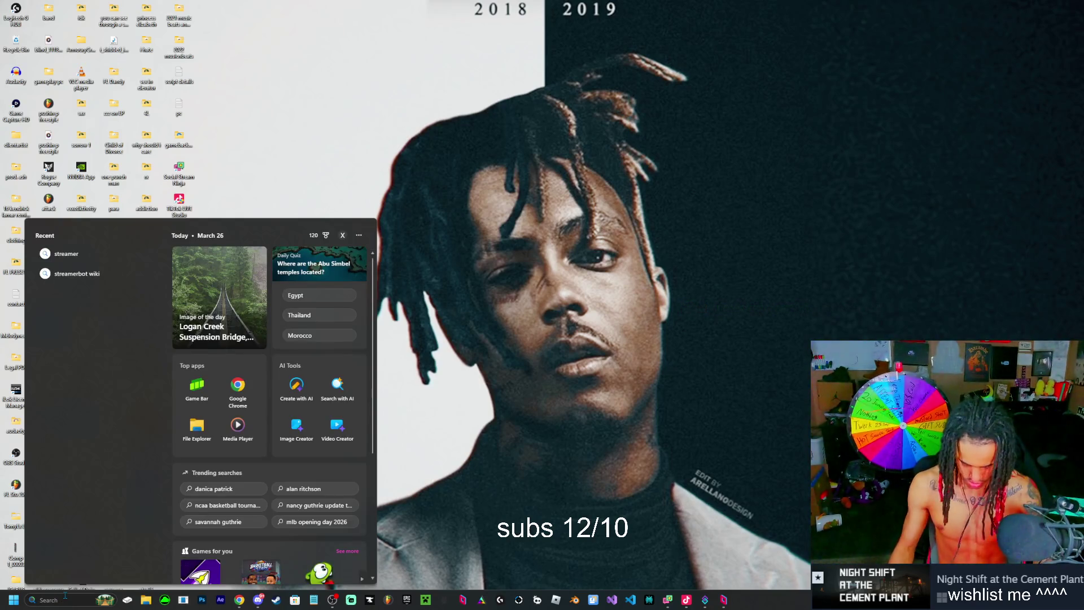
text(core)
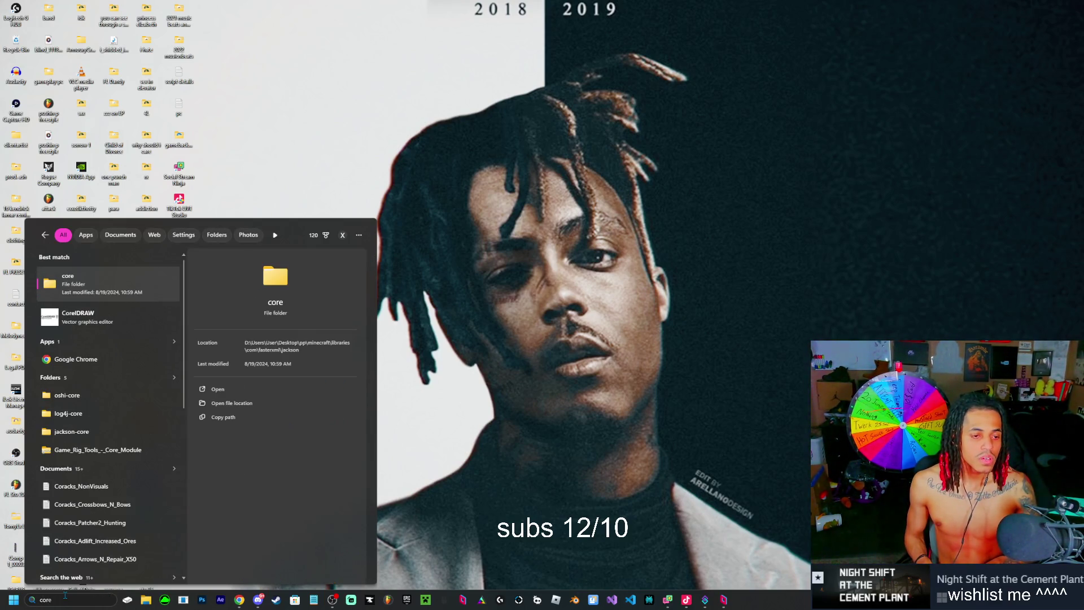
key(BackSpace)
key(BackSpace)
key(BackSpace)
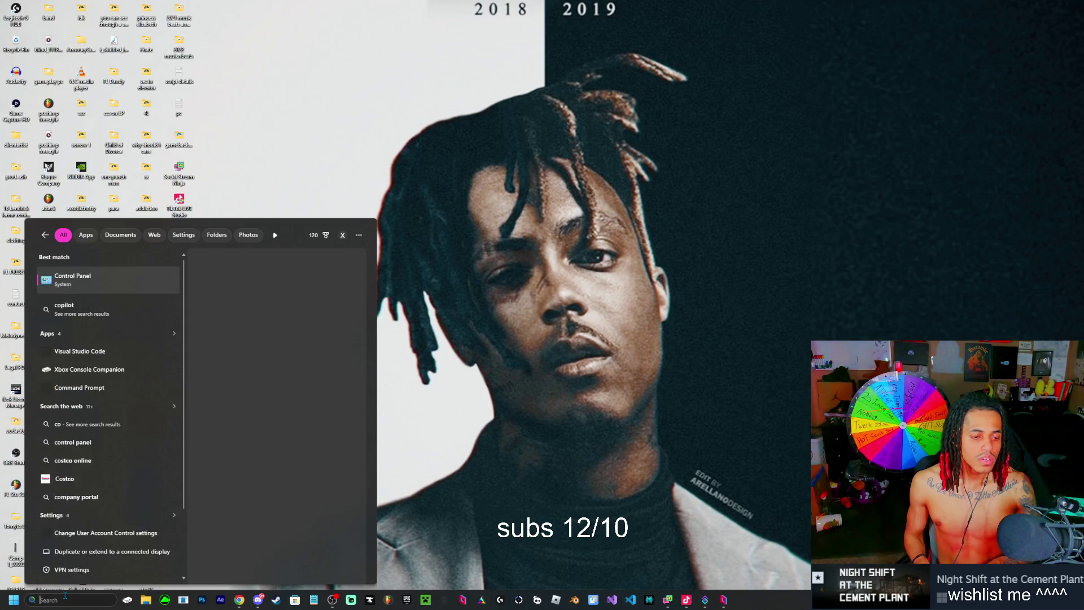
text(ft)
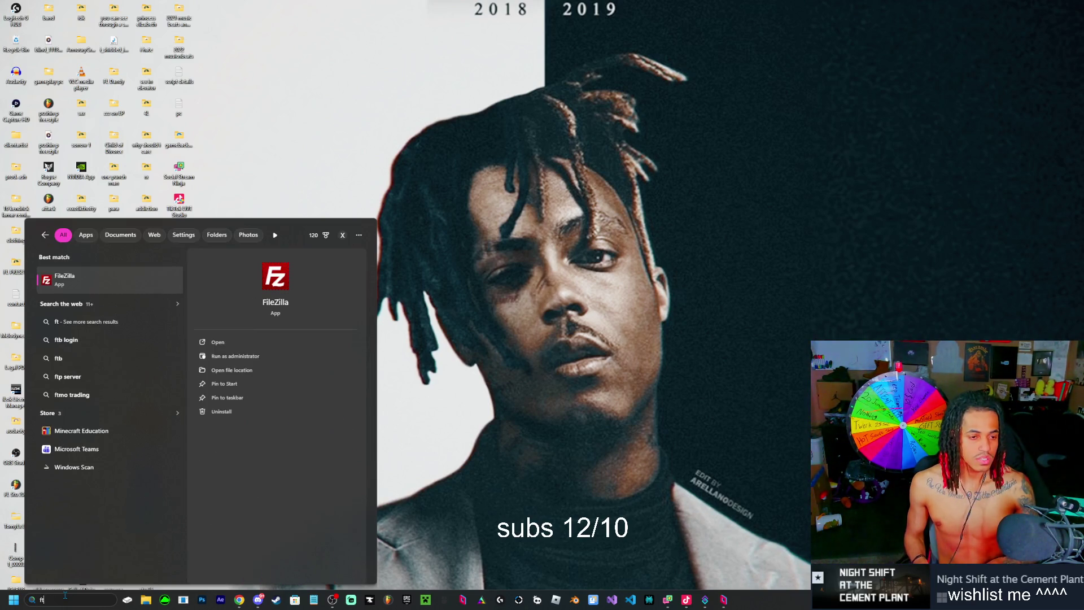
key(BackSpace)
key(BackSpace)
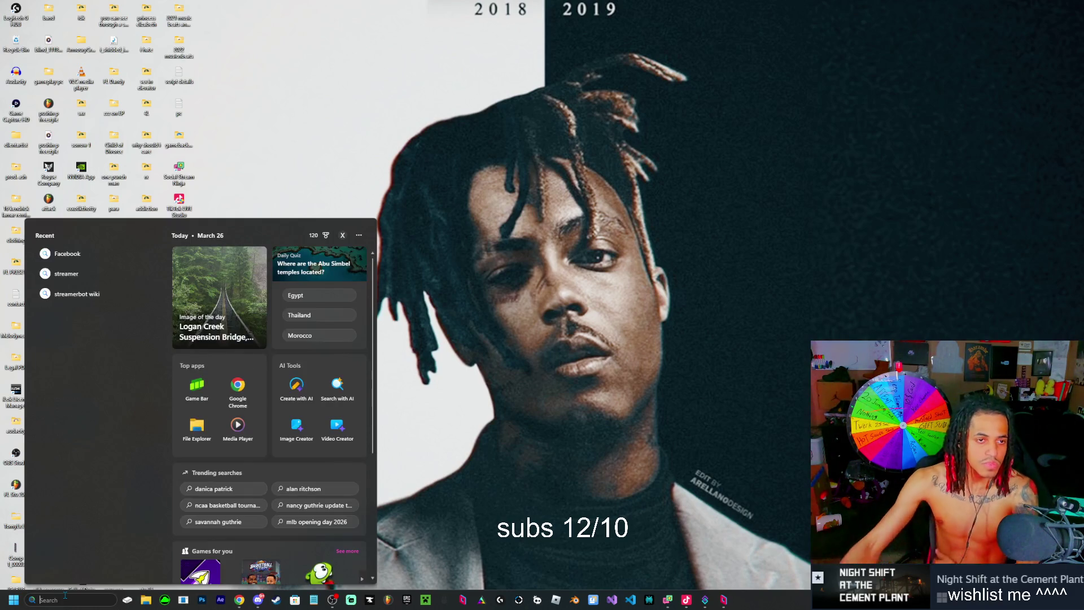
key(Escape)
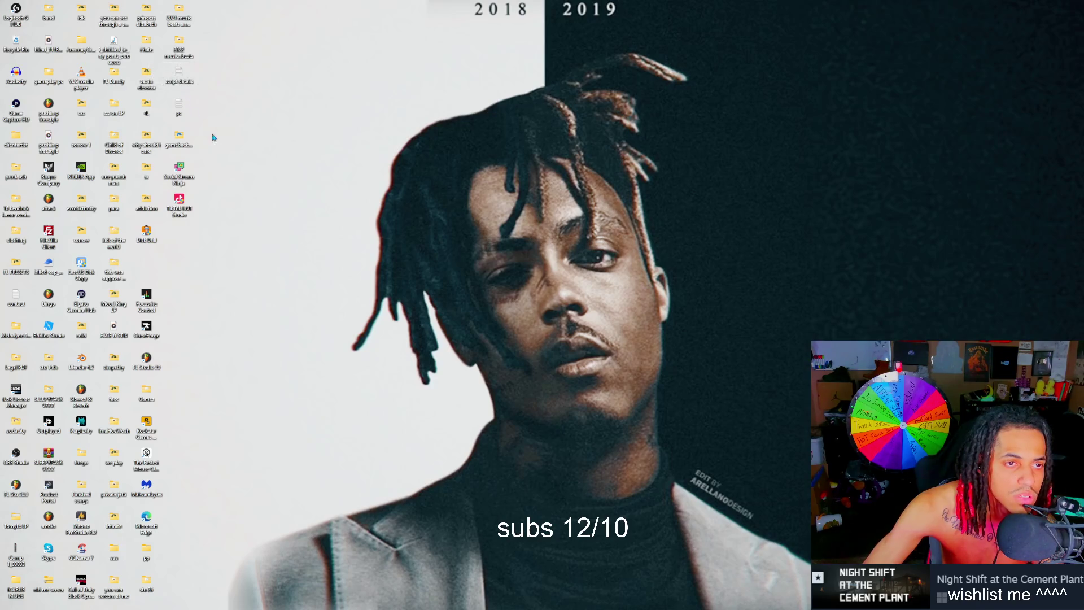
double_click(160, 77)
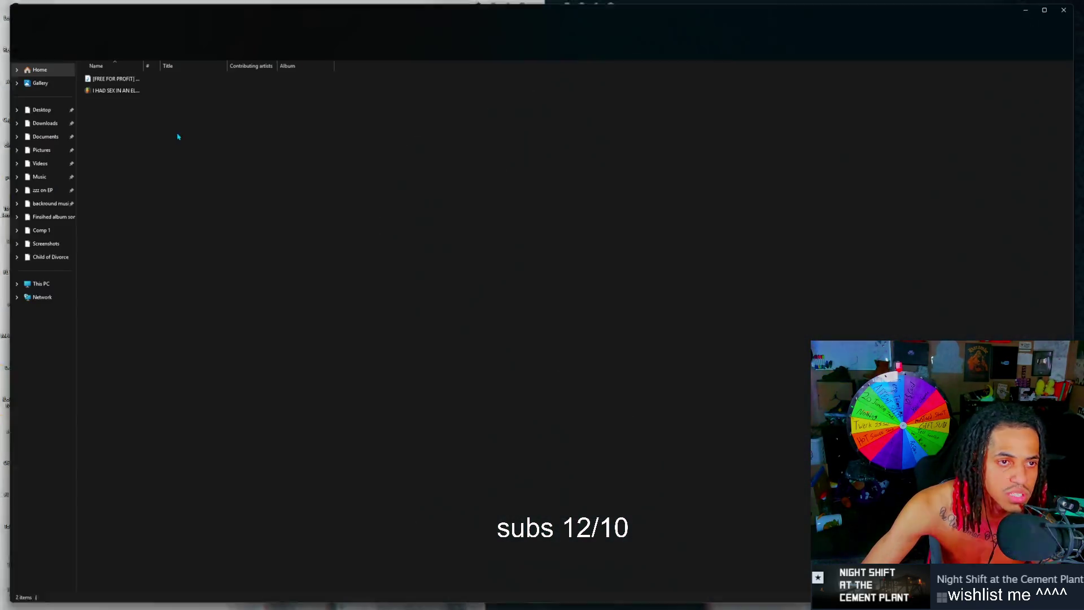
click(110, 76)
double_click(110, 76)
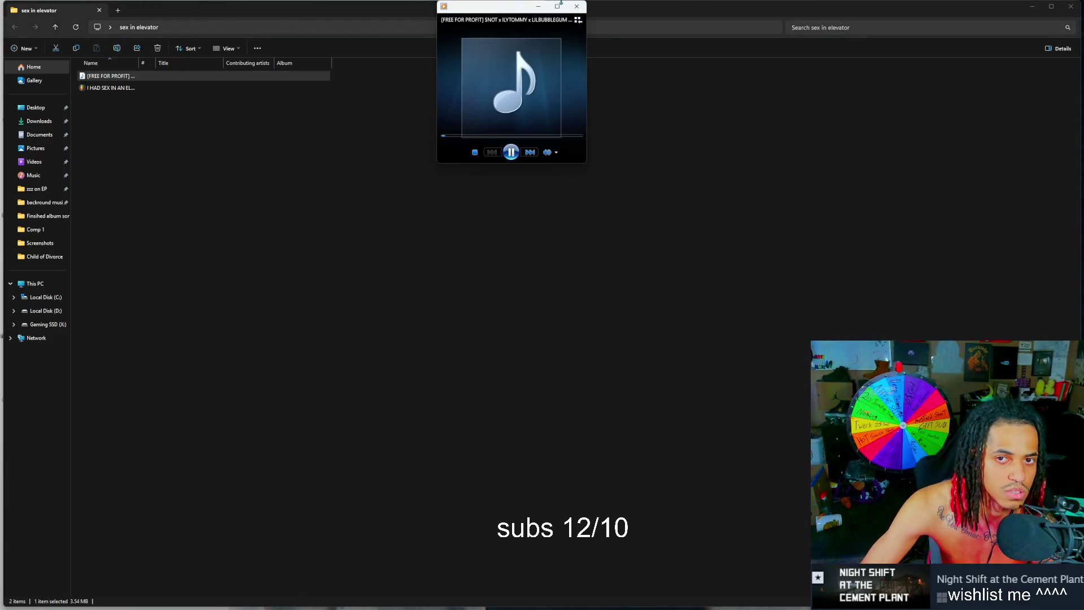
click(577, 6)
click(98, 9)
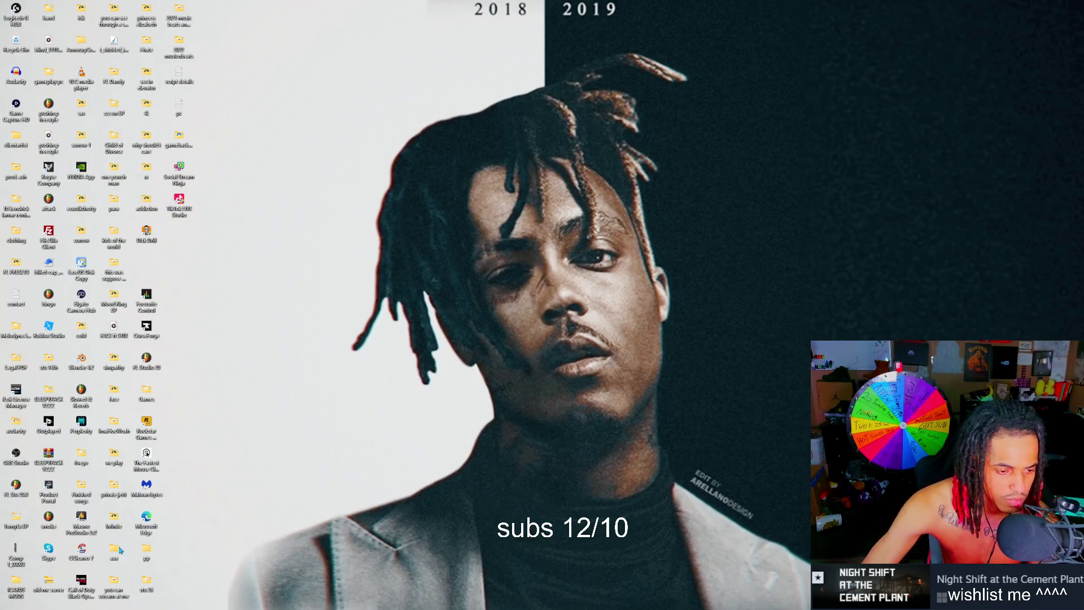
double_click(115, 555)
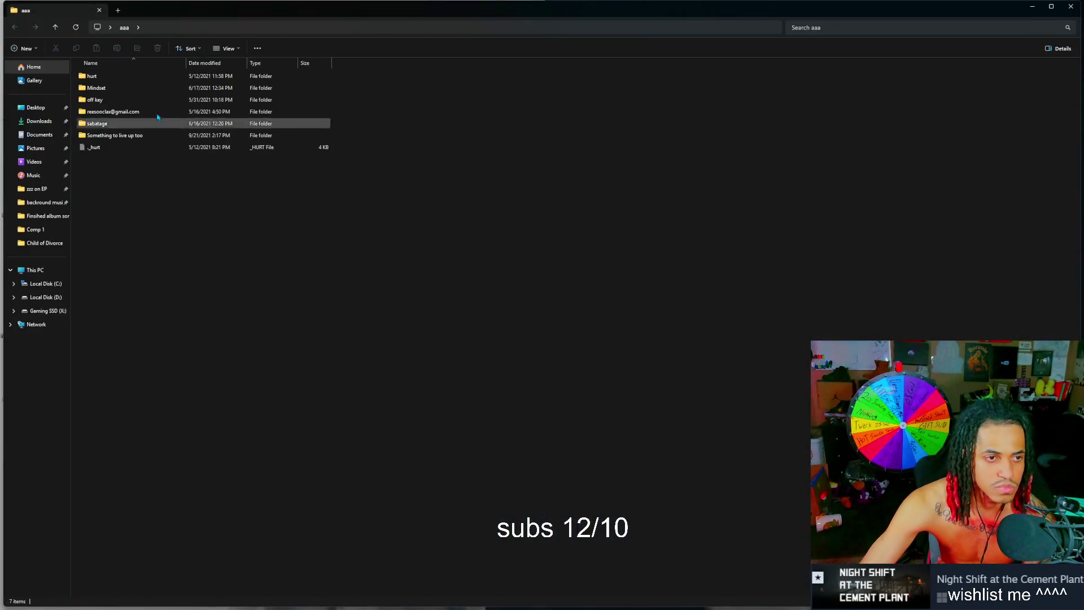
click(99, 10)
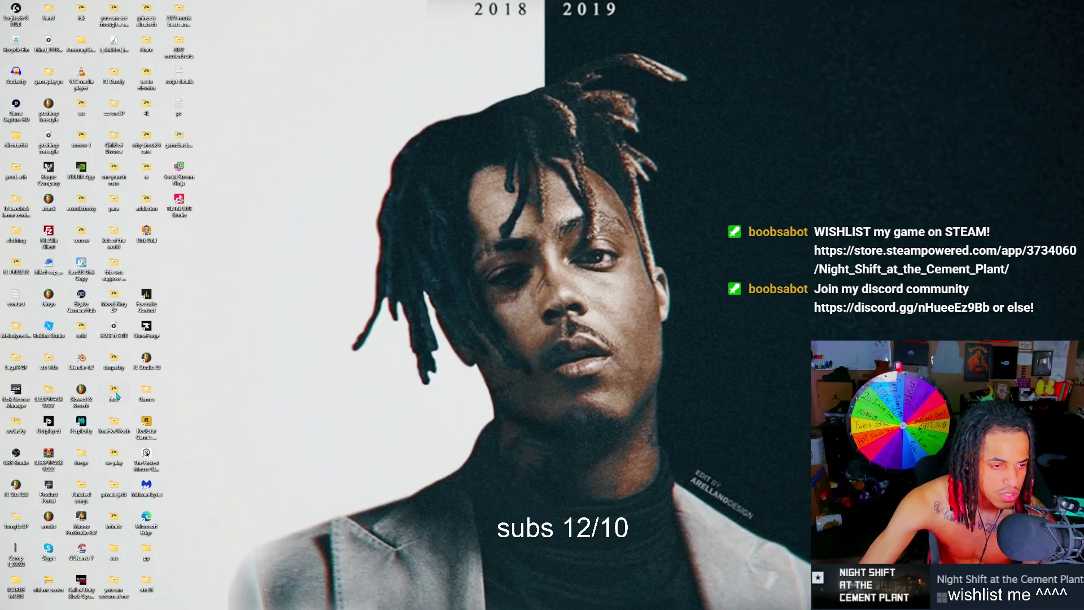
Step: Open the desktop's stu 14th folder and switch to the Discord SOS chat window
double_click(46, 361)
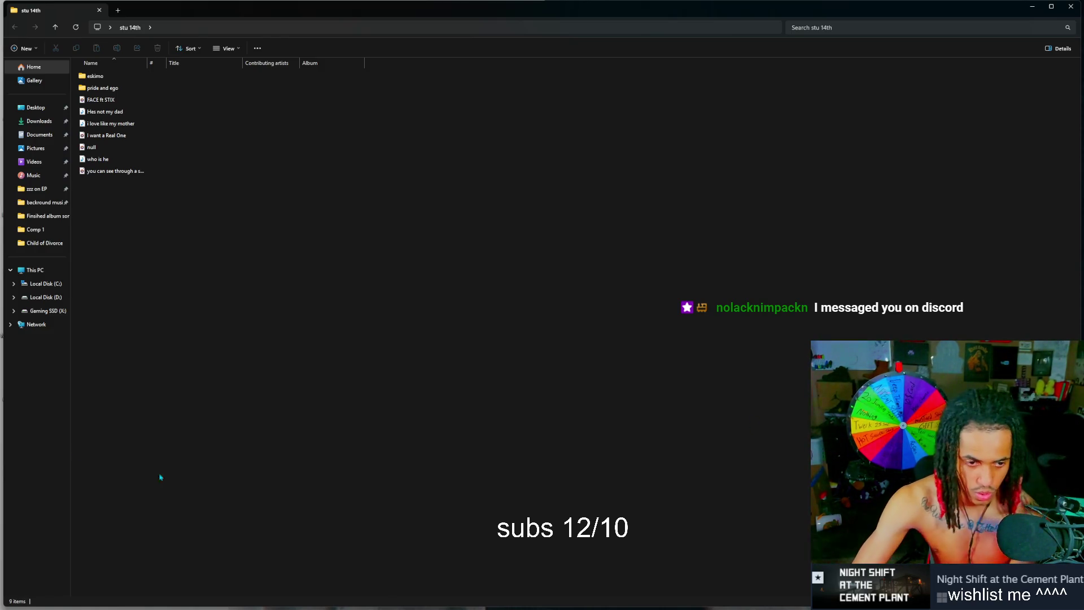
key(alt+Tab)
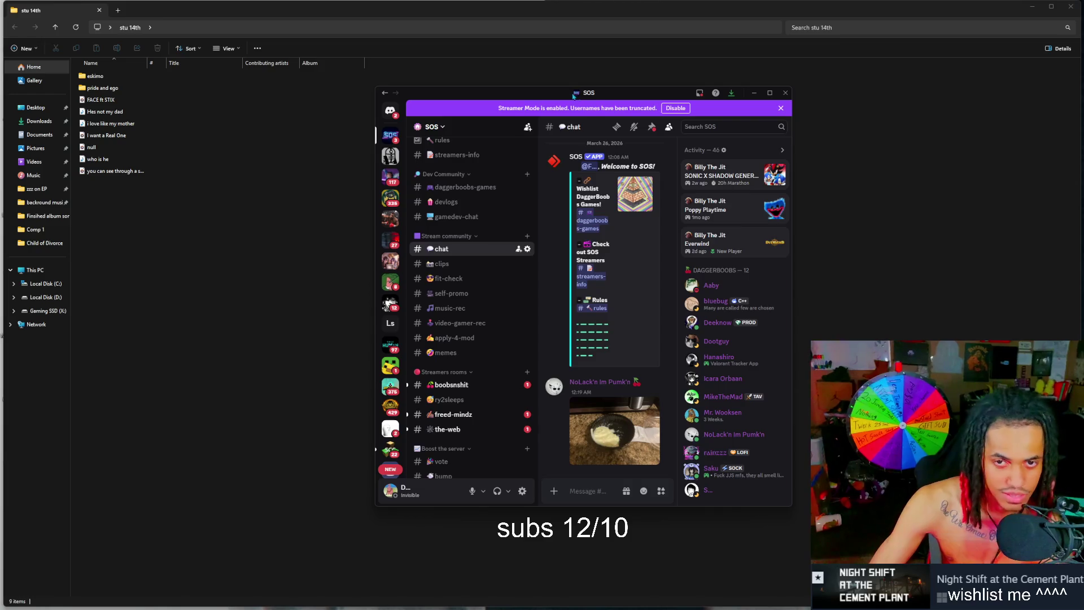
Step: Drag the Discord SOS window onto the other monitor, uncovering the stu 14th folder
drag(616, 95, 611, 94)
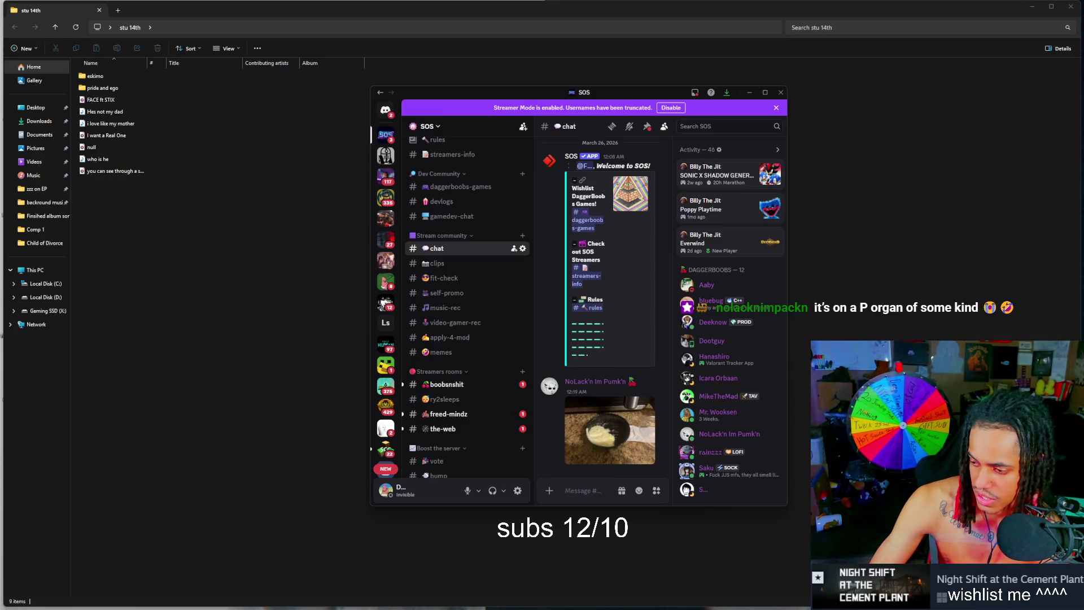
drag(532, 91, 1083, 62)
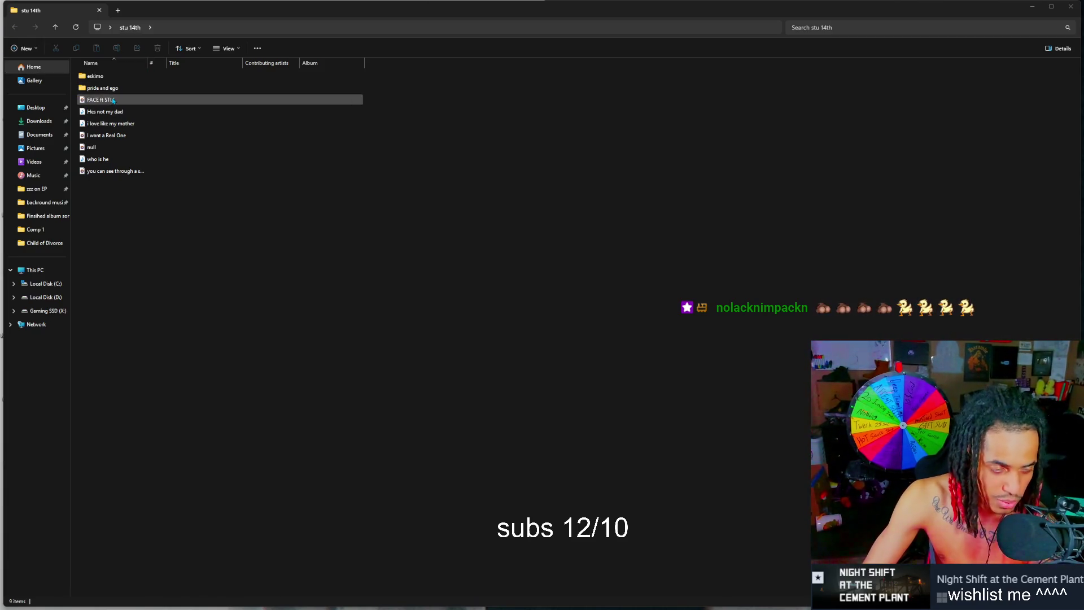
Step: Play FACE ft STIX in Media Player, skip ahead through the song, then pause it
double_click(107, 100)
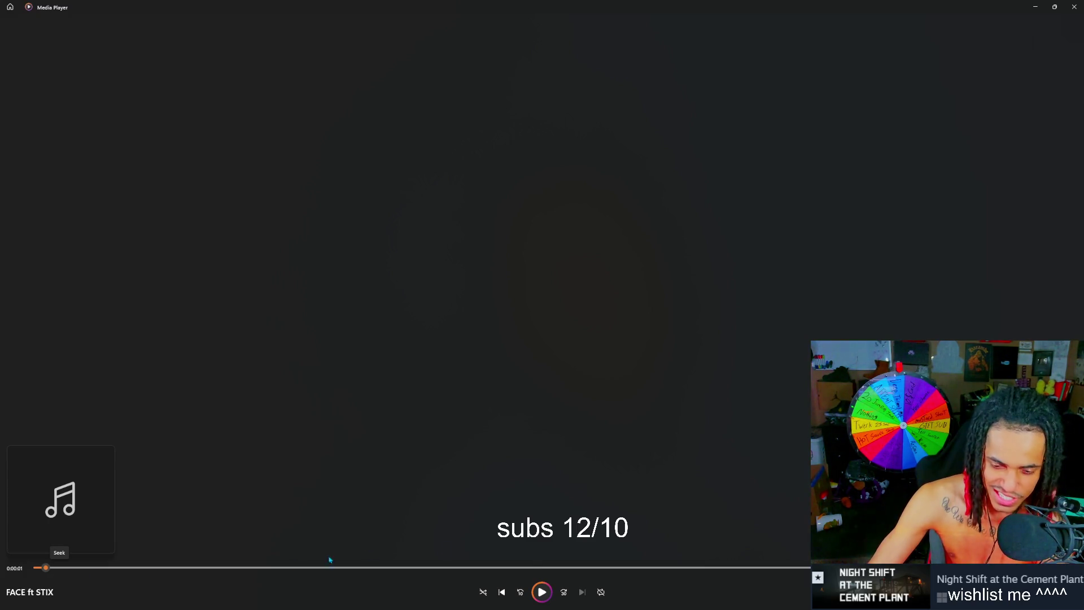
click(547, 592)
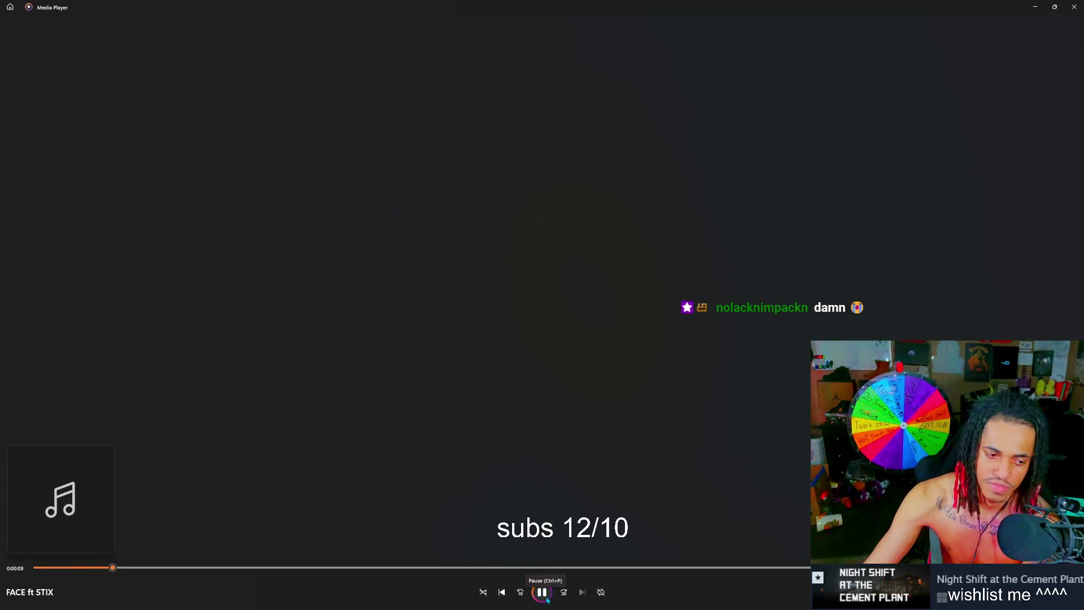
mouse_move(197, 591)
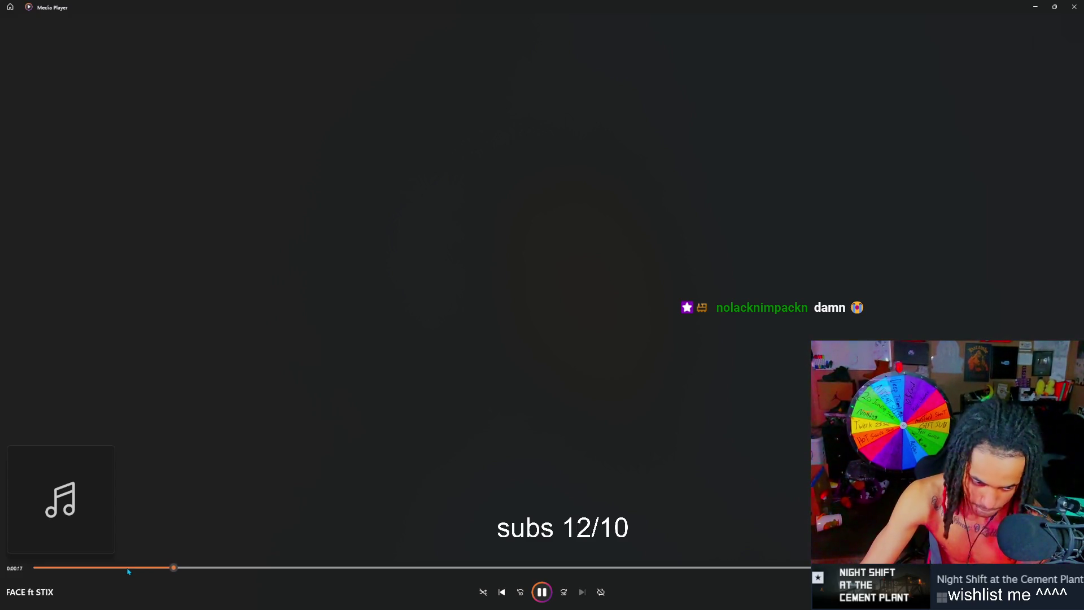
mouse_move(158, 569)
mouse_down()
mouse_move(271, 568)
mouse_move(259, 567)
mouse_up()
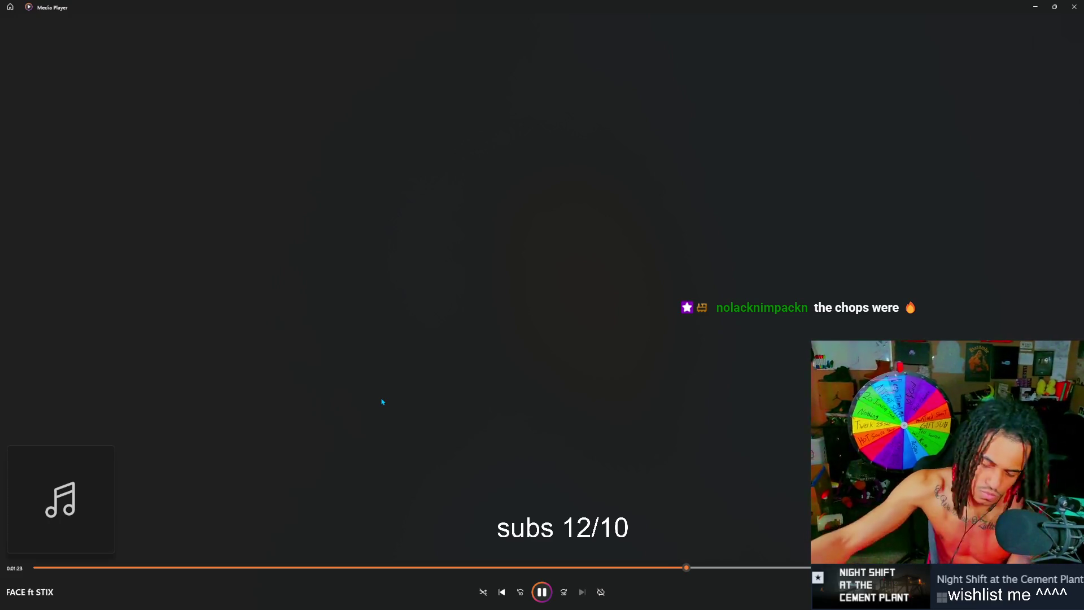
mouse_move(533, 589)
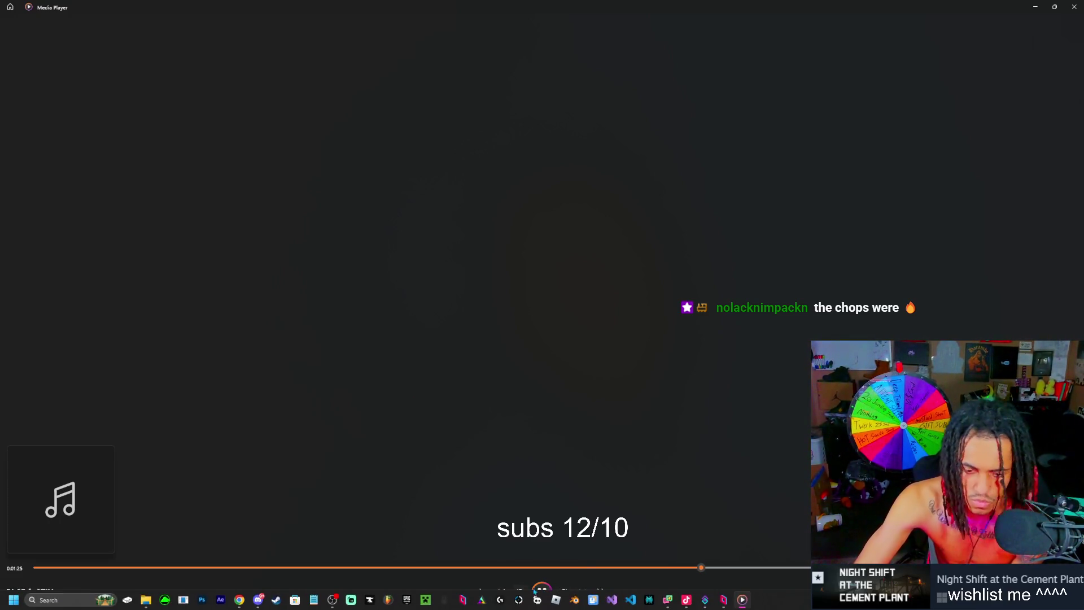
click(542, 593)
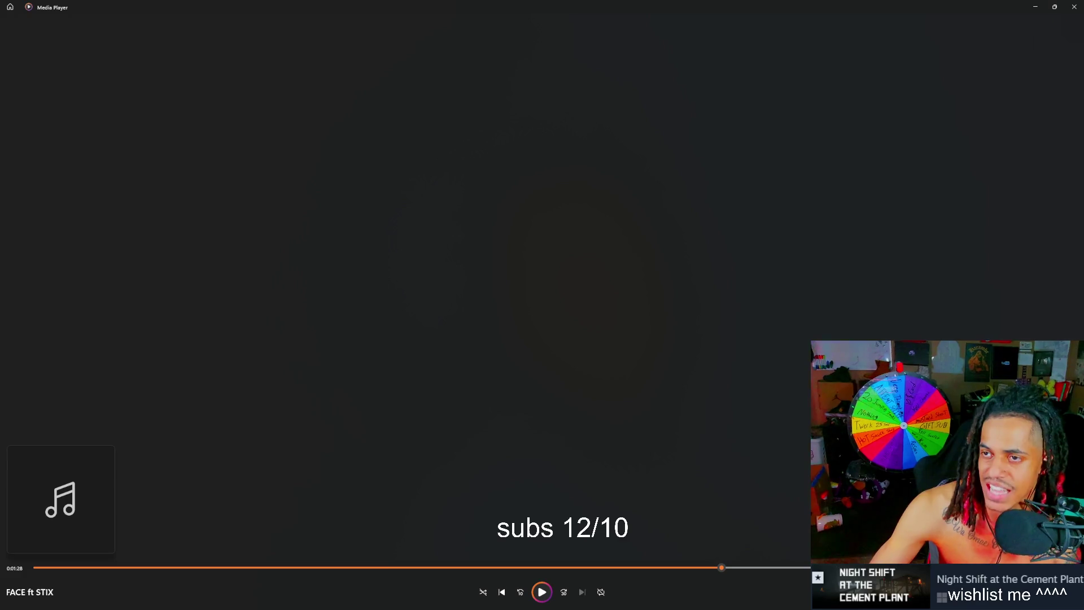
Step: Close Media Player, reopen FACE ft STIX, and jump back a few seconds
click(1074, 7)
key(Return)
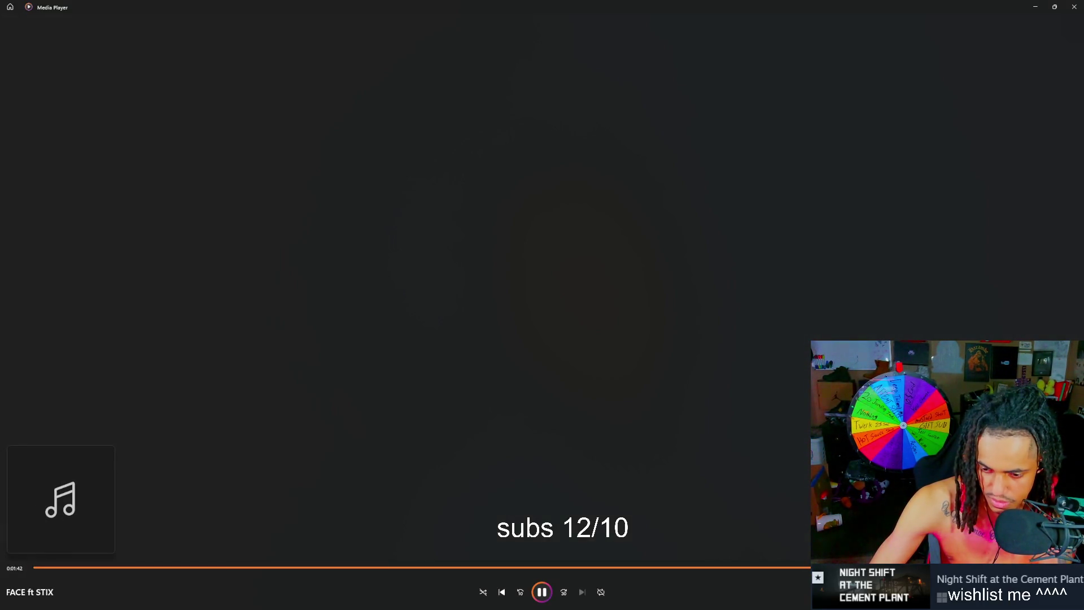
key(Left)
key(space)
Step: Close the player, reopen FACE ft STIX, and dismiss its file actions menu
click(1074, 7)
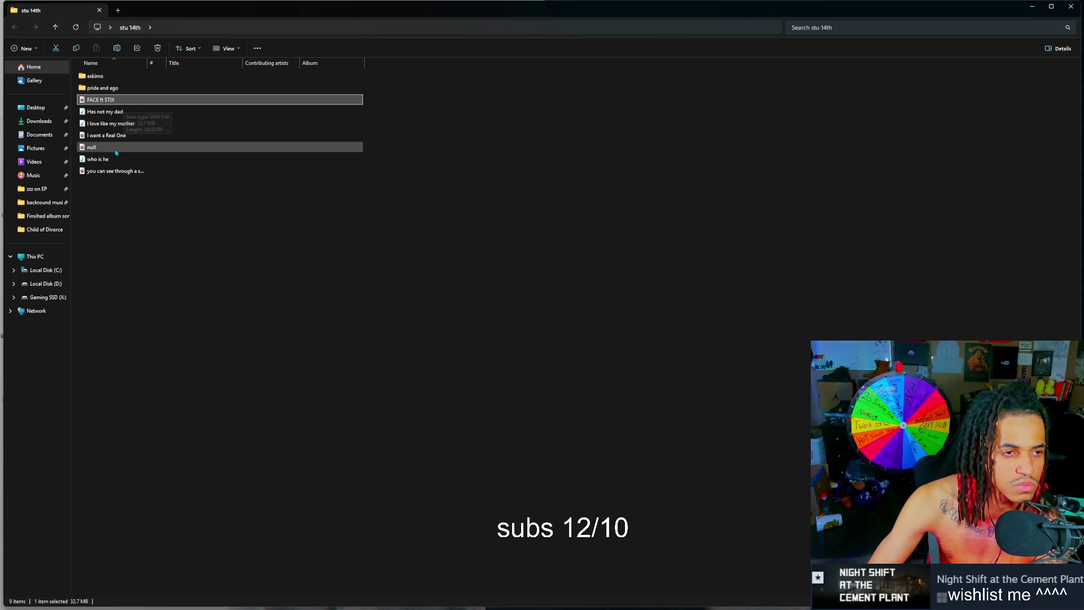
double_click(116, 101)
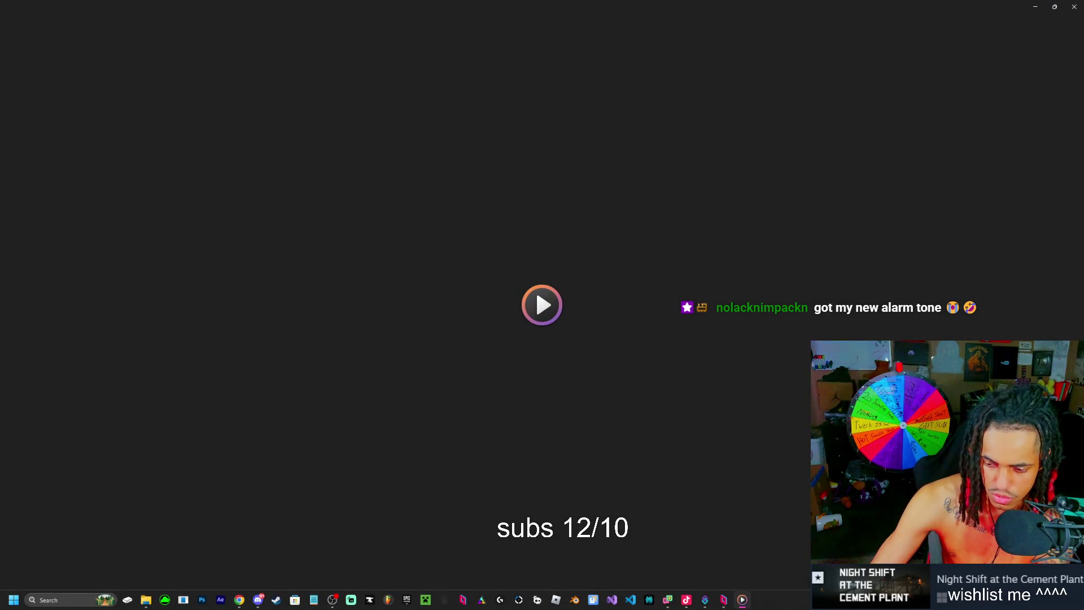
key(alt+Tab)
key(shift+F10)
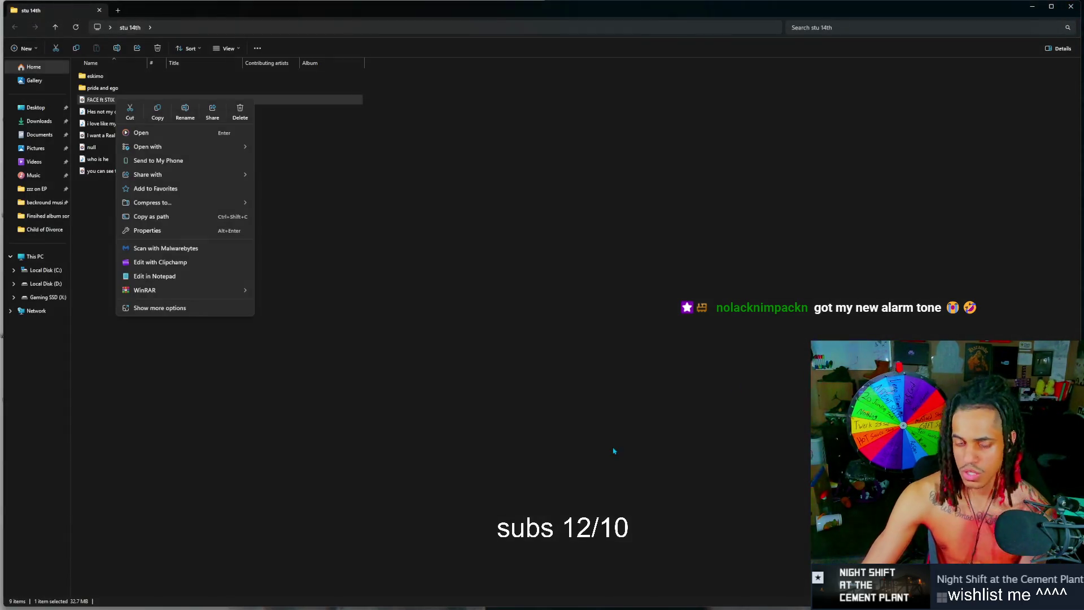
click(418, 336)
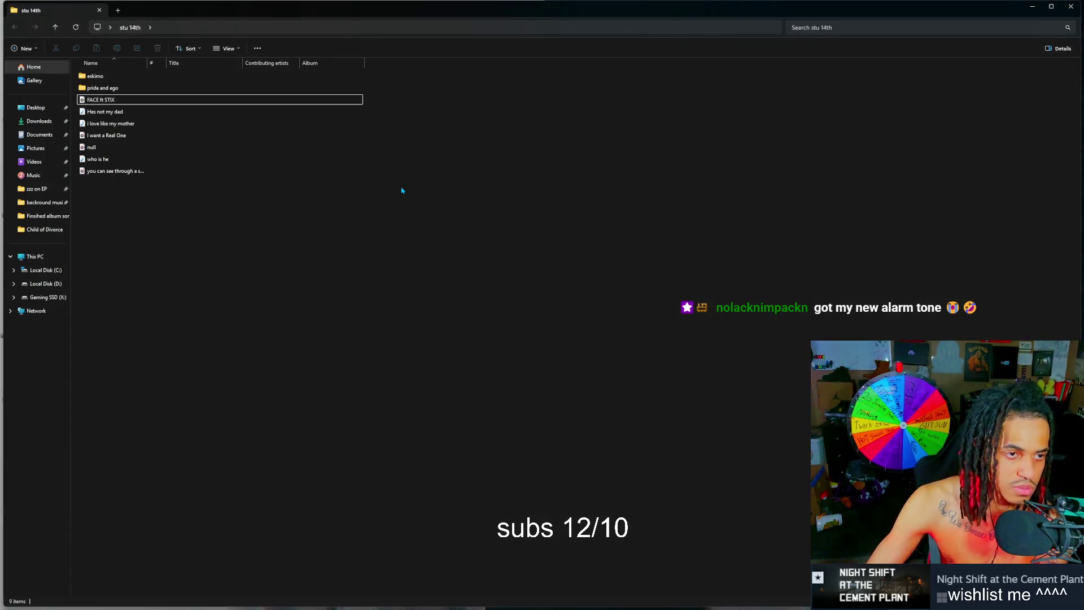
Step: Play I want a Real One, skip ahead, pause, close the player, and show the desktop
click(121, 138)
double_click(121, 139)
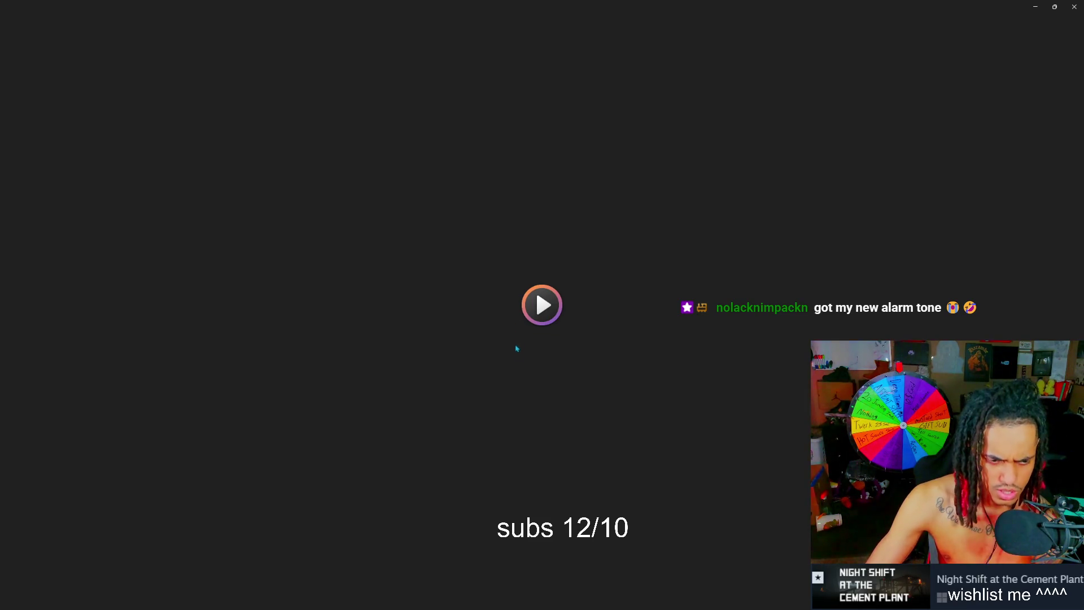
drag(71, 567, 109, 567)
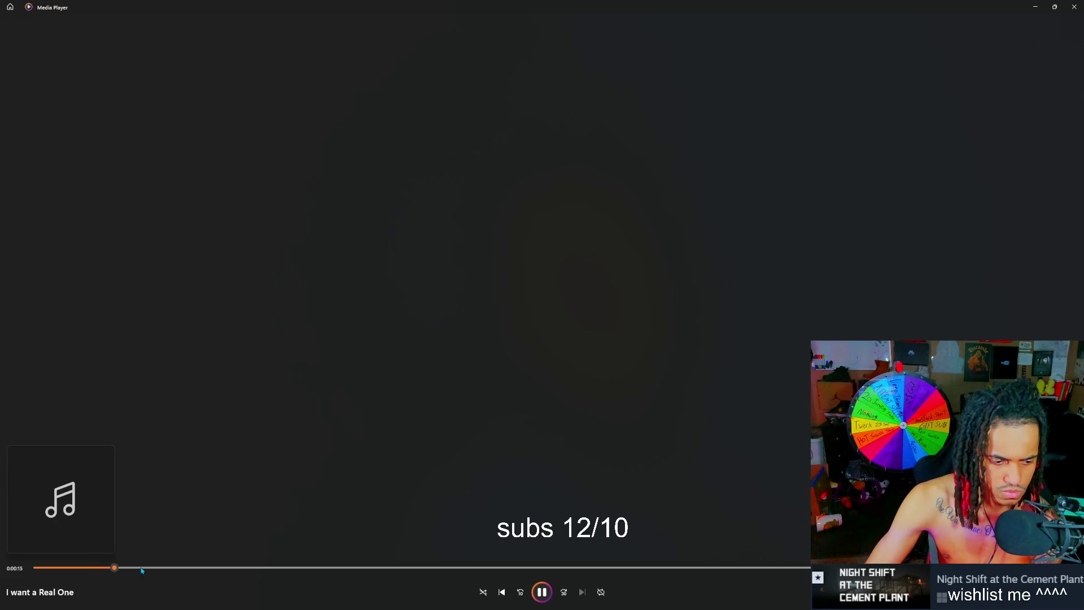
key(space)
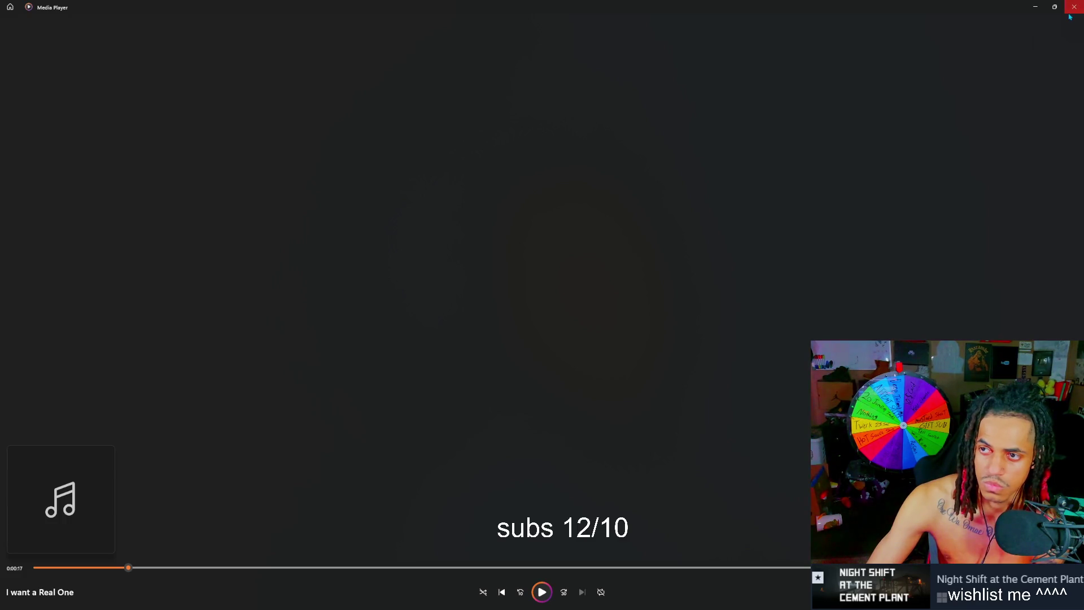
click(1074, 7)
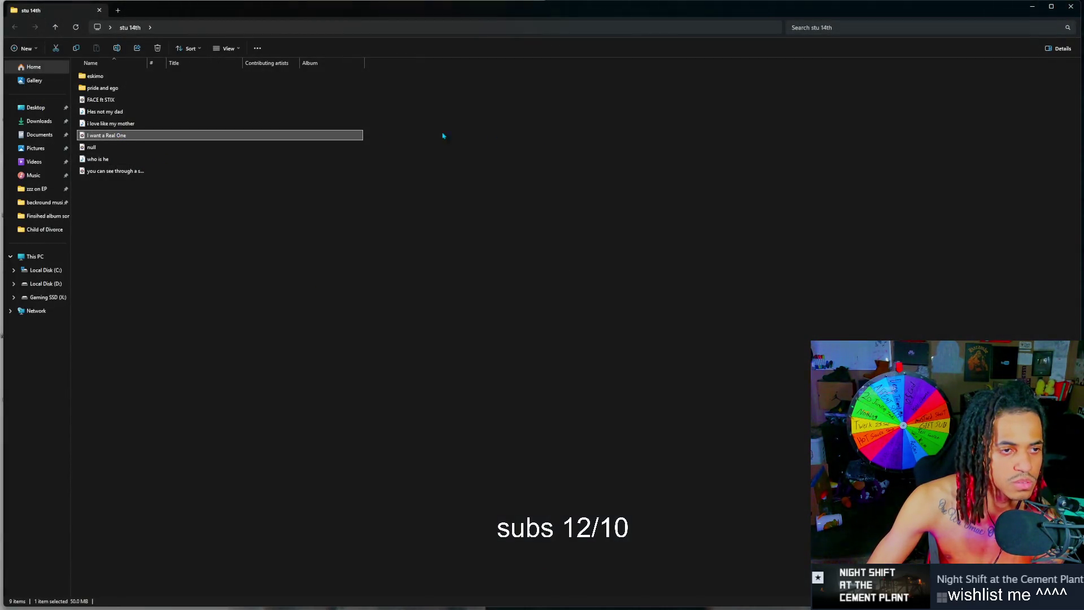
key(super+d)
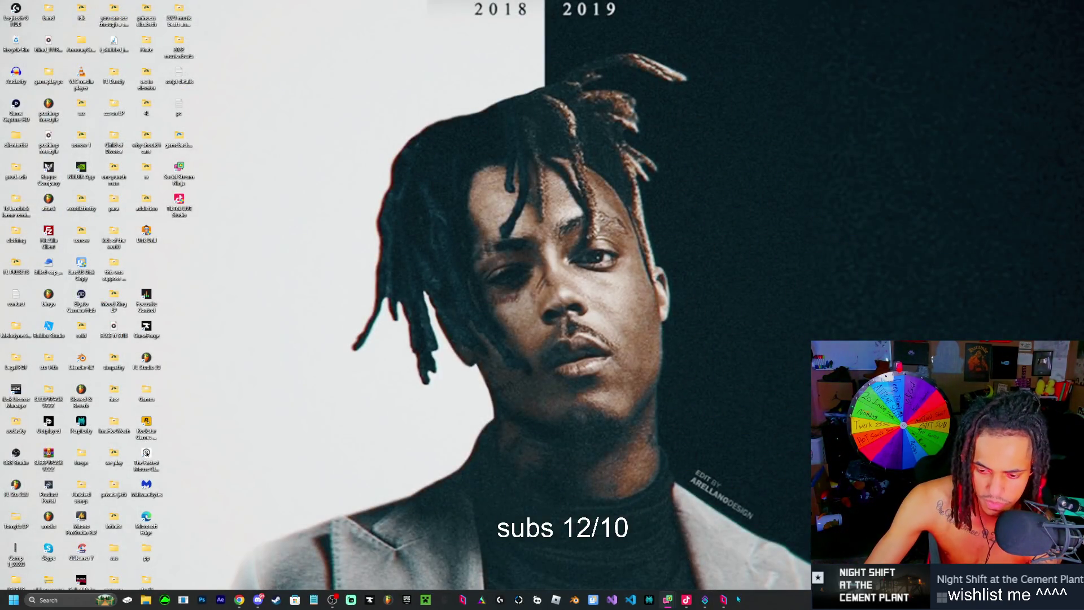
Step: Switch back to the Unreal CementPlant editor and move the Social Stream chat dashboard over the viewport
click(724, 599)
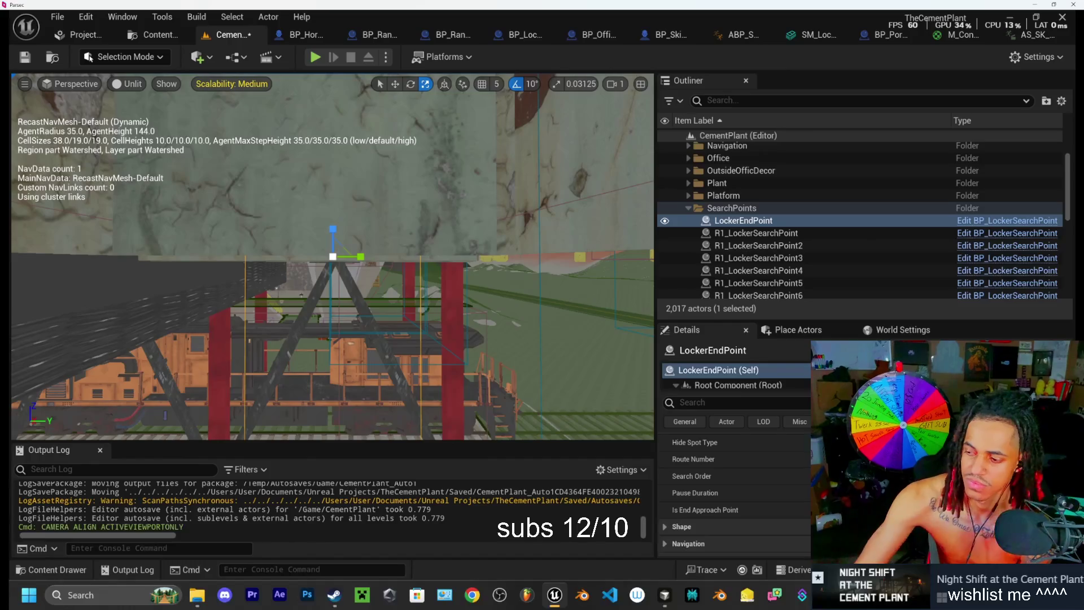
key(alt+Tab)
drag(712, 113, 531, 118)
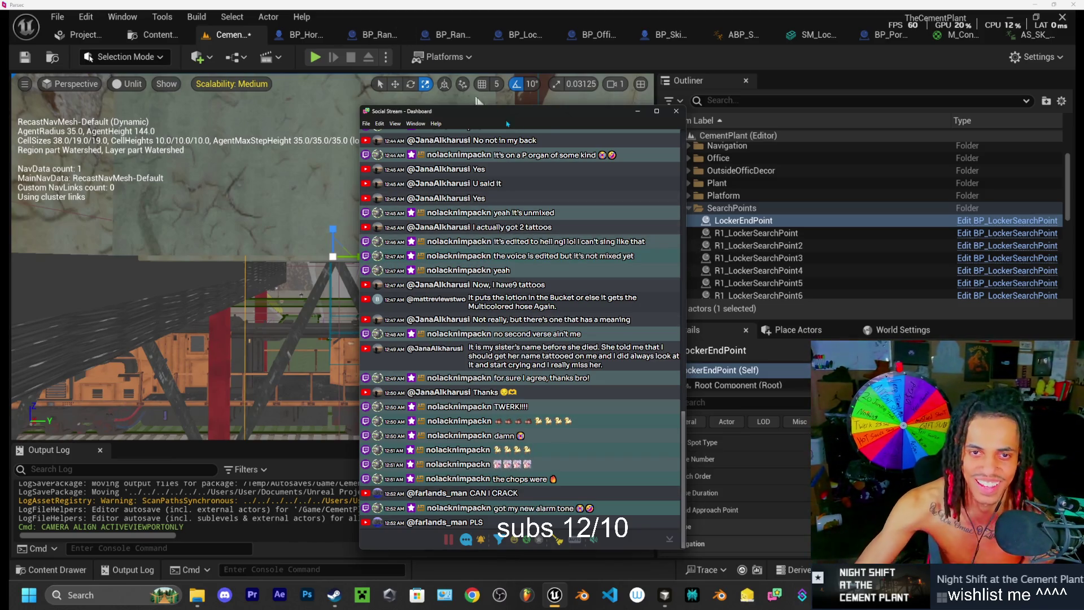
key(alt+Tab)
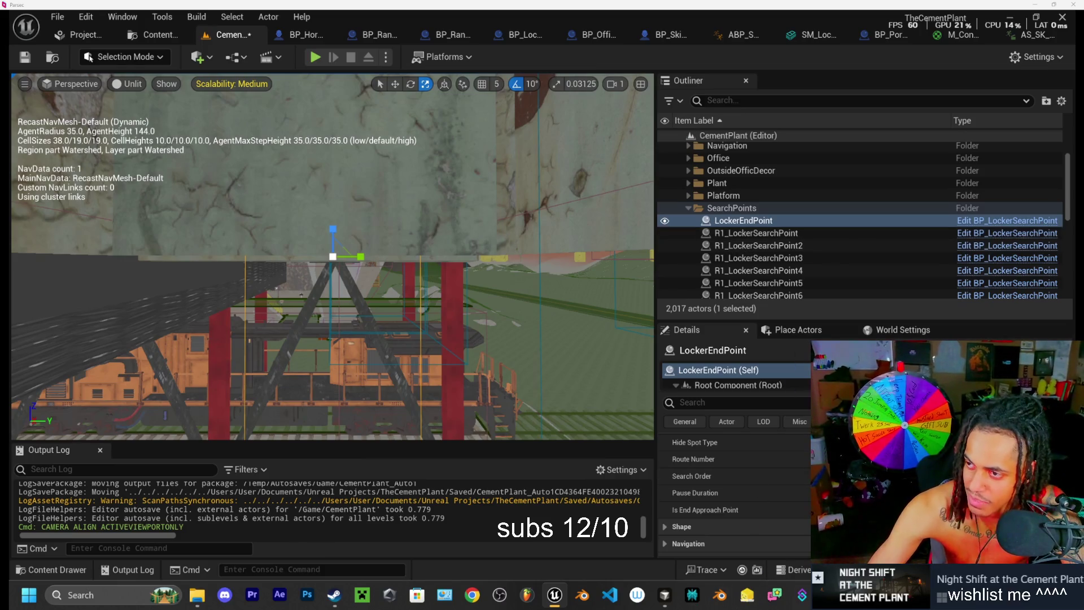
mouse_move(1072, 22)
mouse_down()
mouse_move(343, 80)
mouse_move(429, 95)
mouse_up()
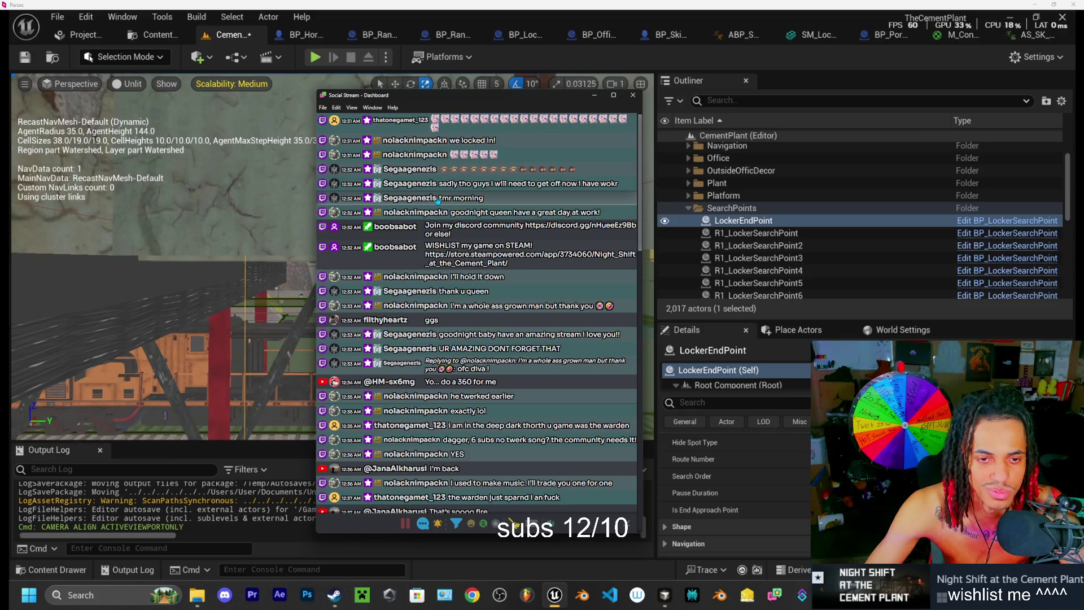
key(super+Down)
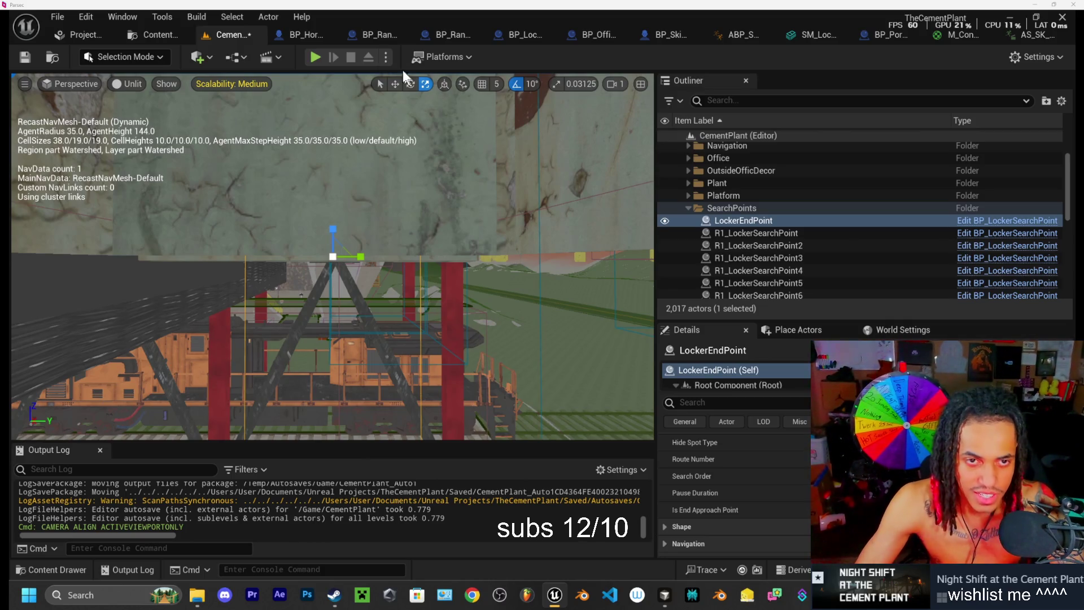
Step: Play-test the level, walking past the lamps and along the walkway until the chase, then eject with F8
click(314, 58)
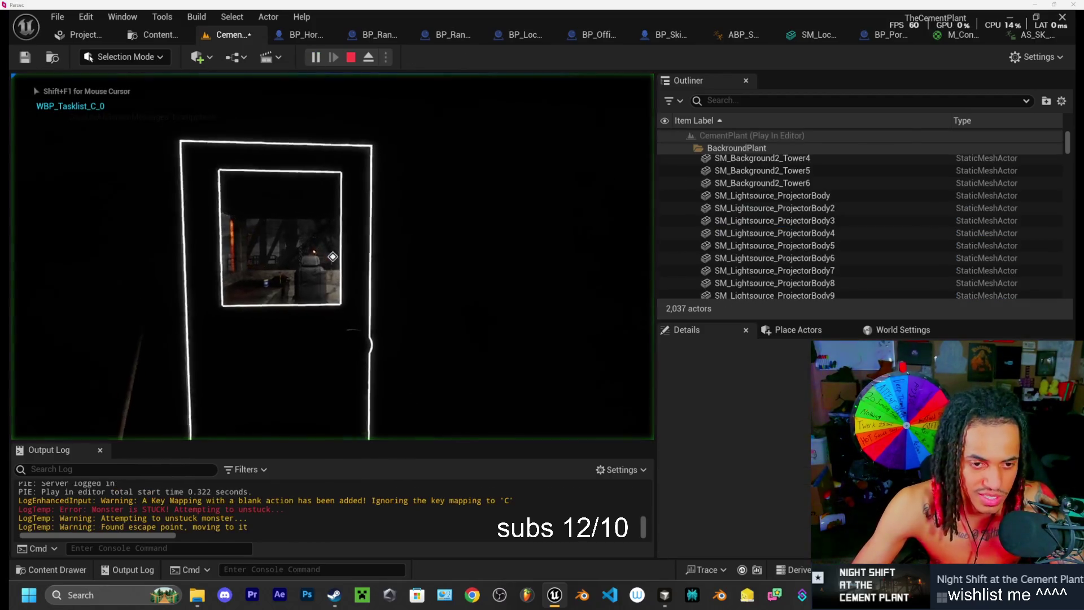
key(w)
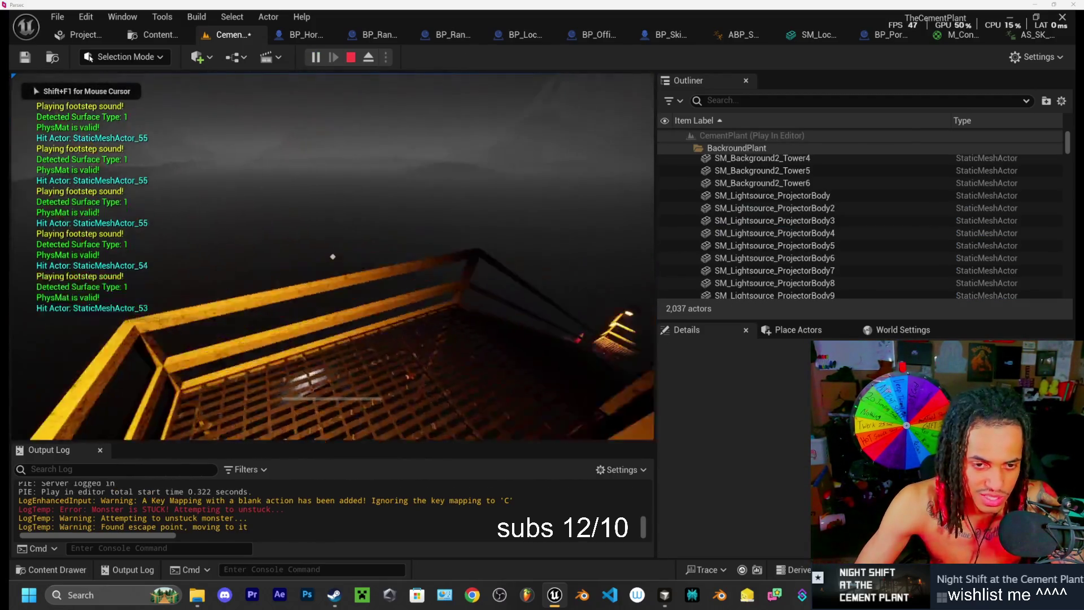
key(w)
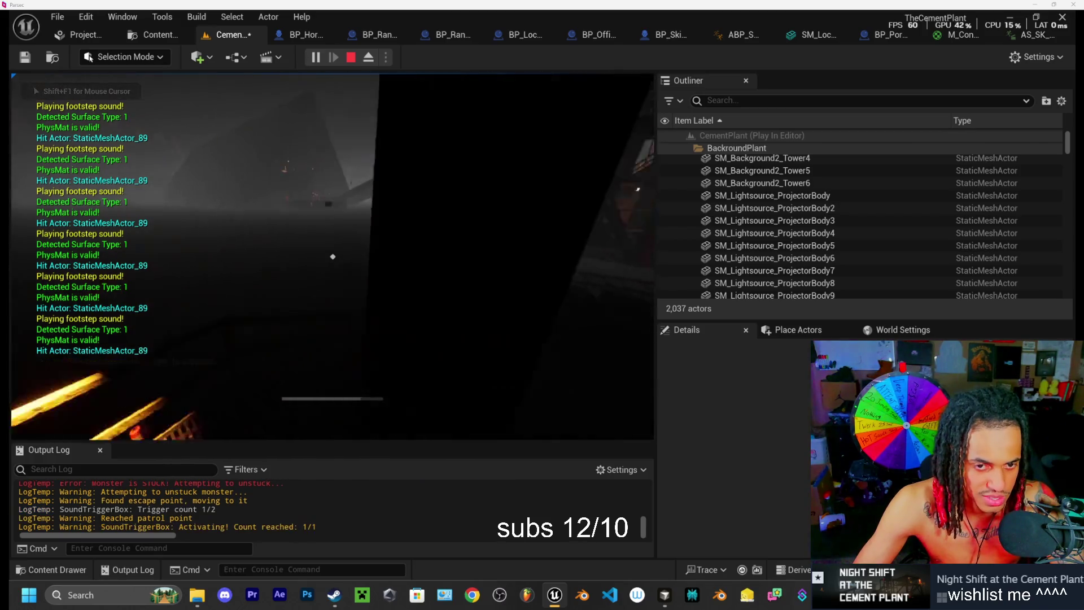
key(w)
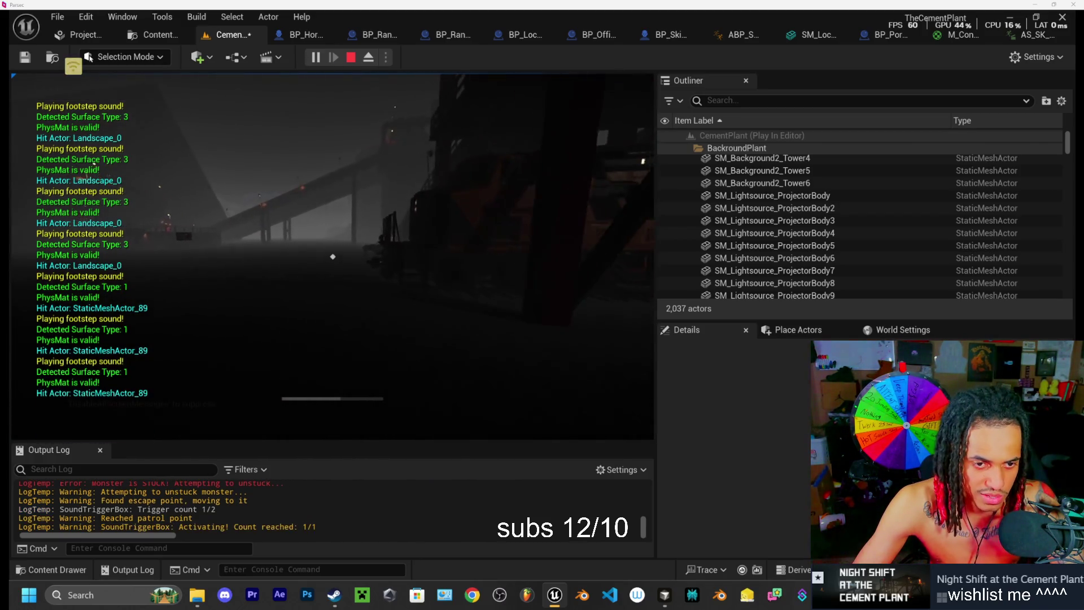
key(w)
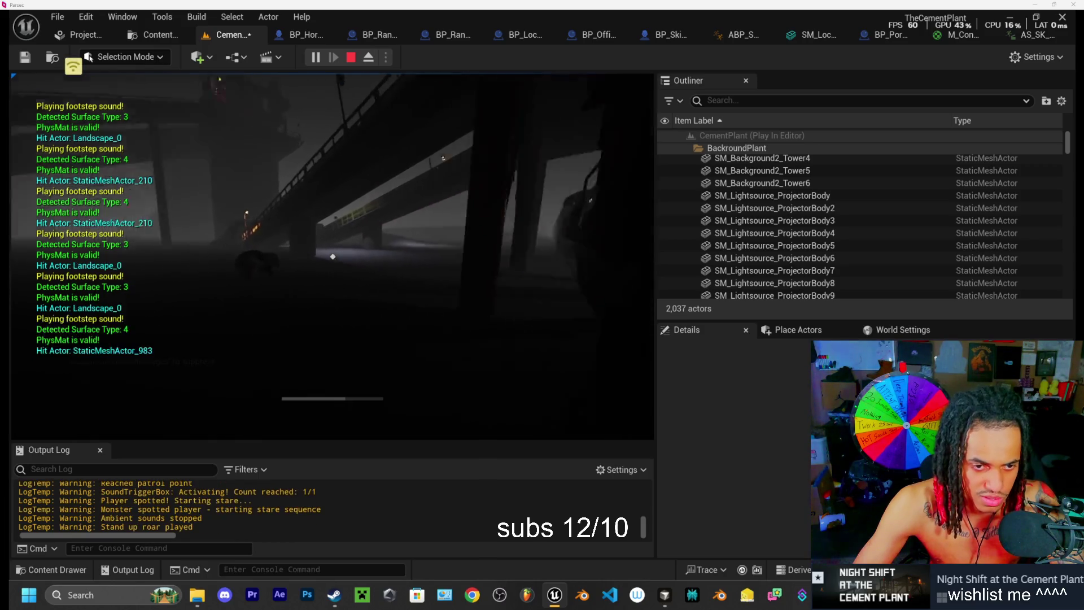
key(w)
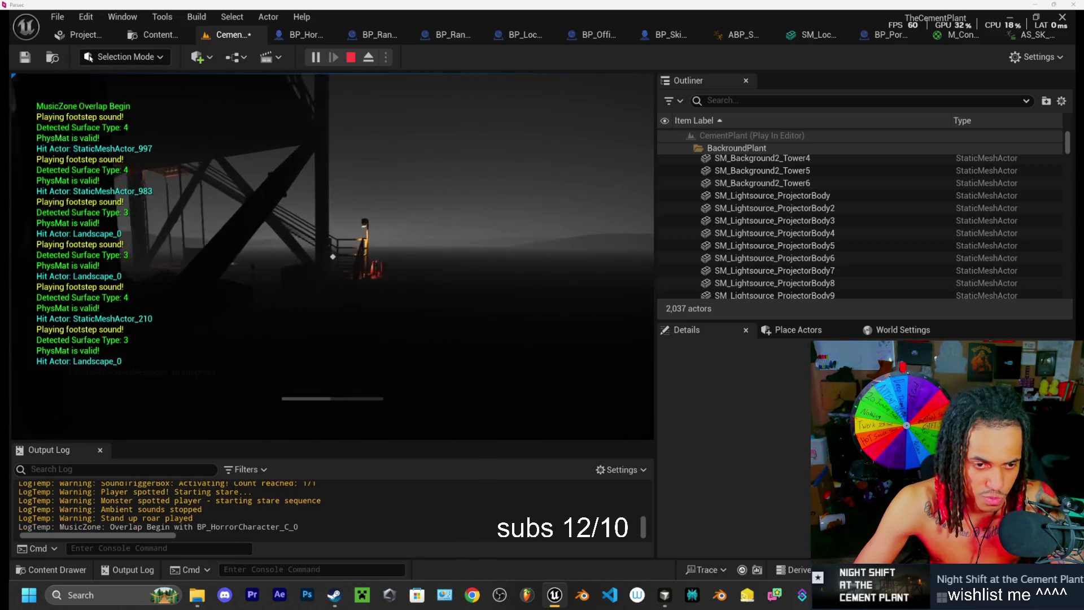
key(w)
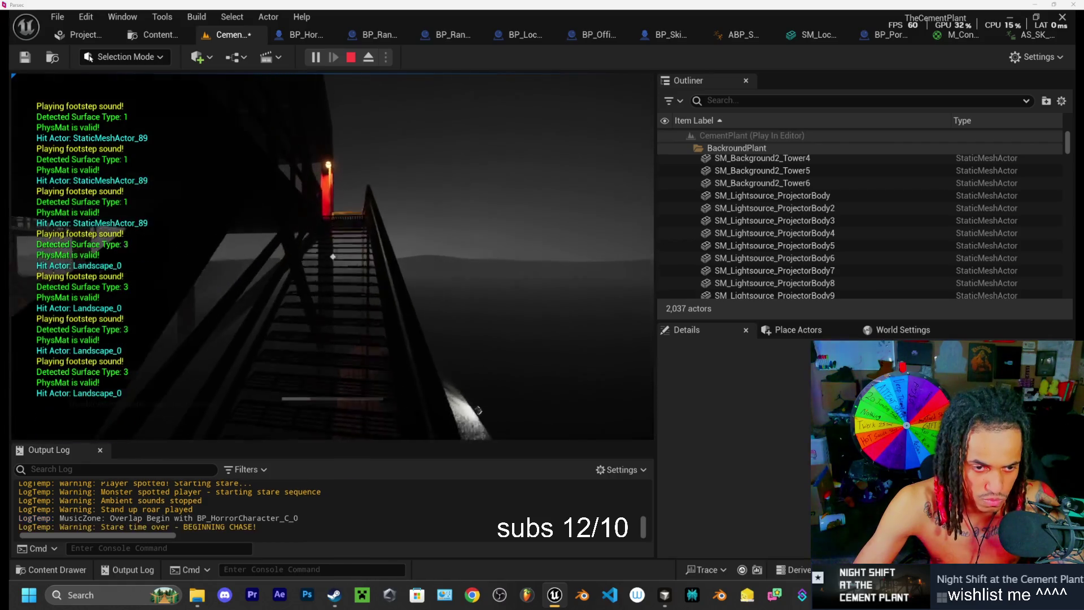
key(w)
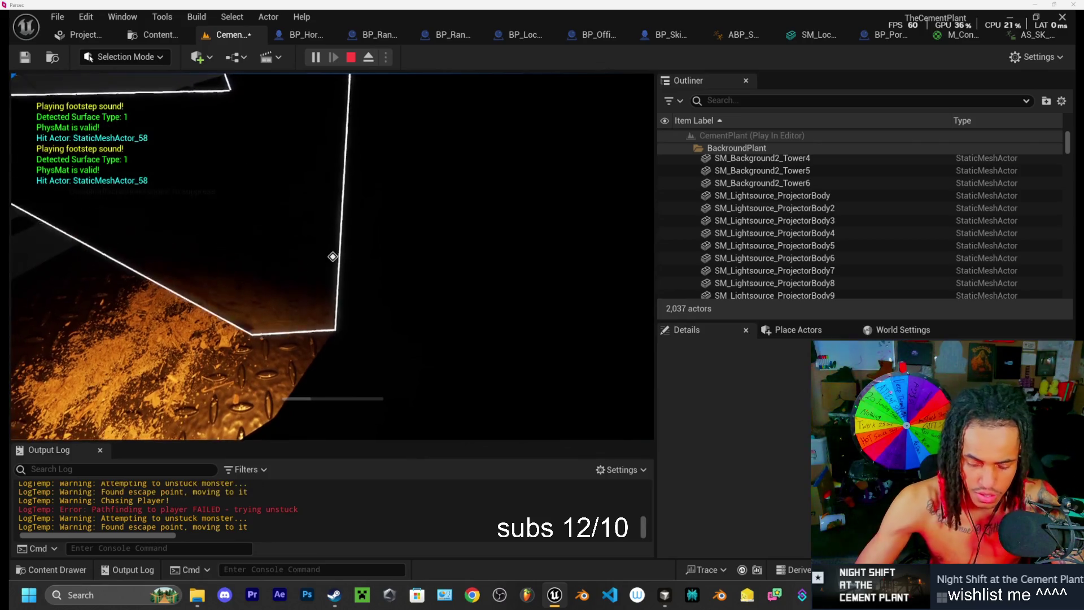
key(F8)
Step: Fly the ejected camera around the red structure, following the monster up the yellow stairs and along the railing
key(f)
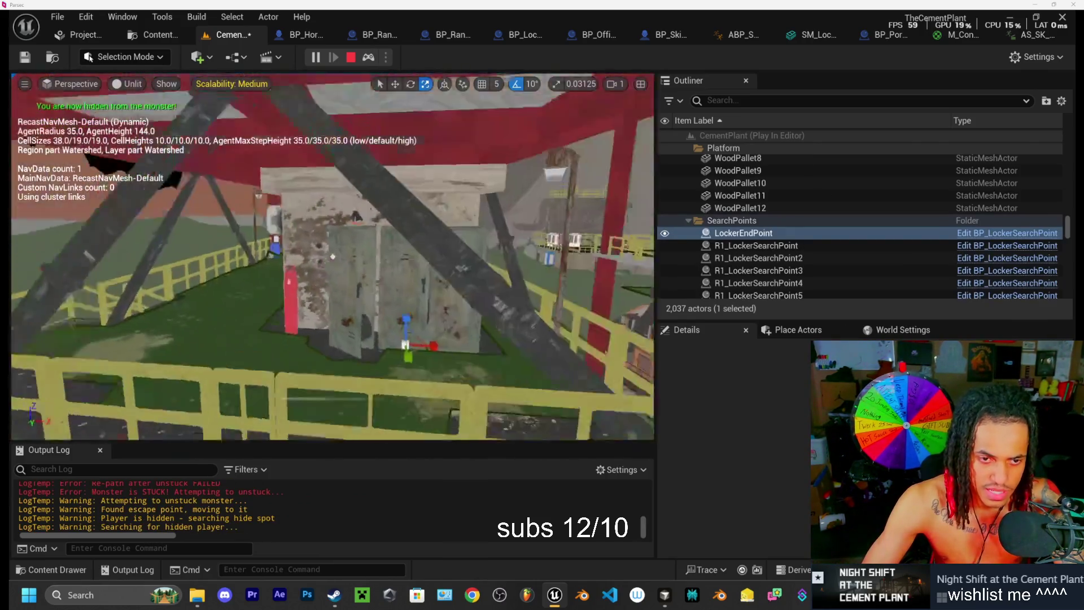
key(w)
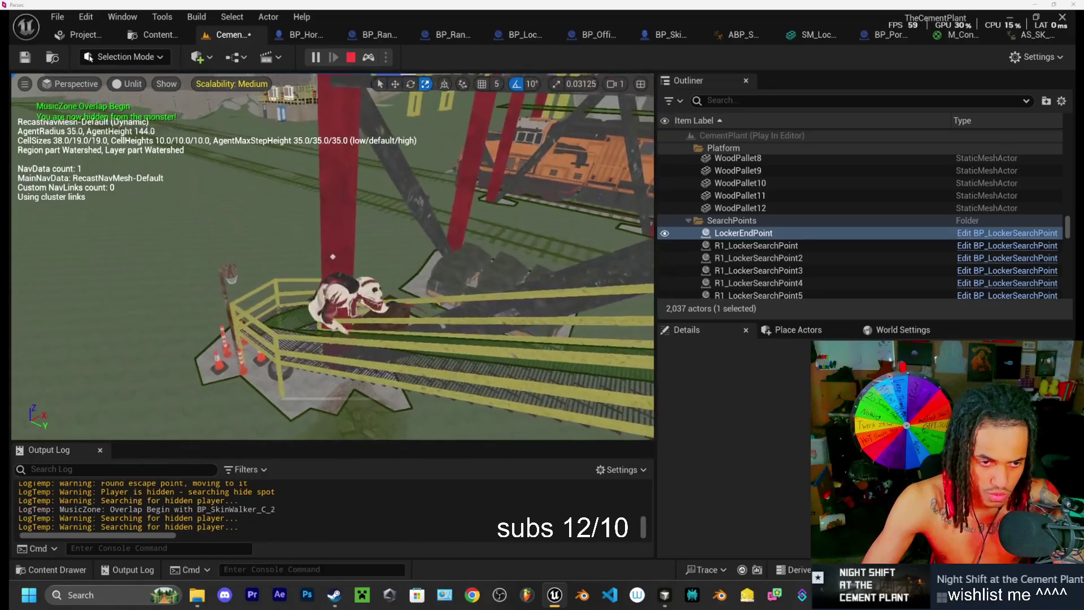
key(w)
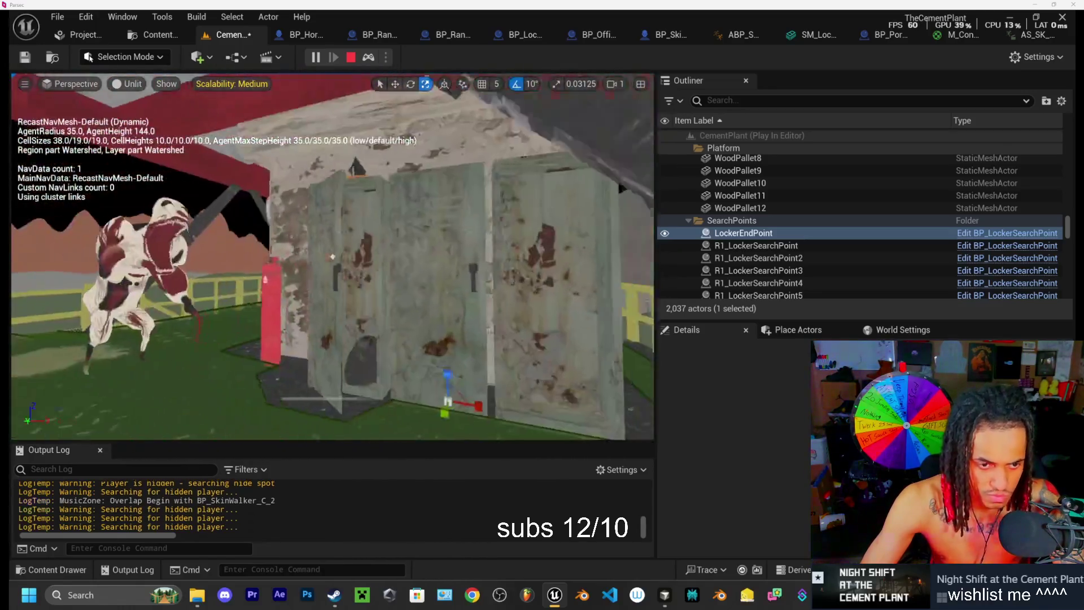
key(w)
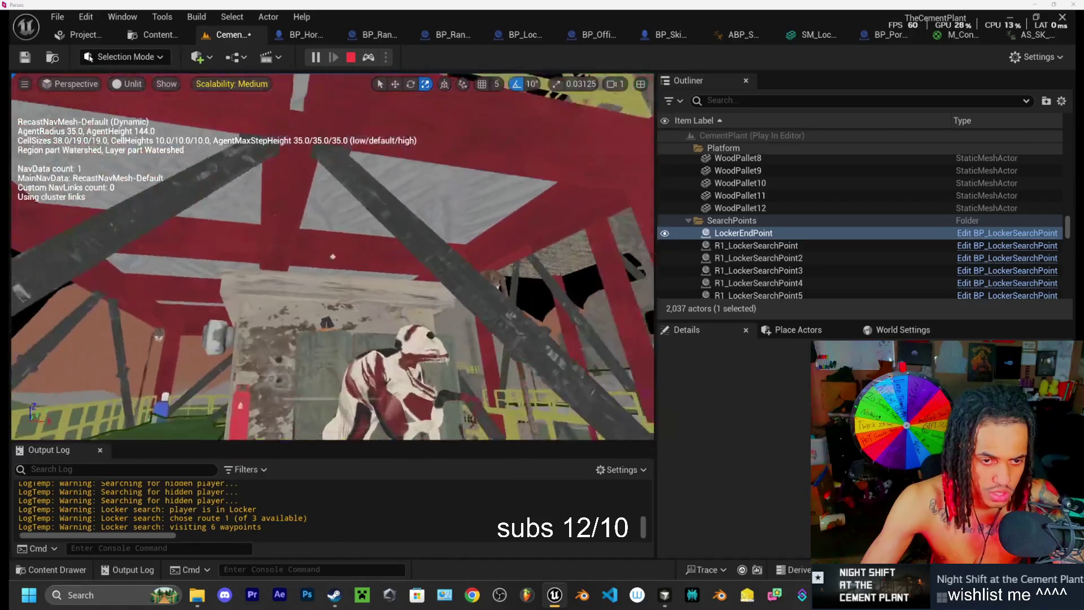
key(w)
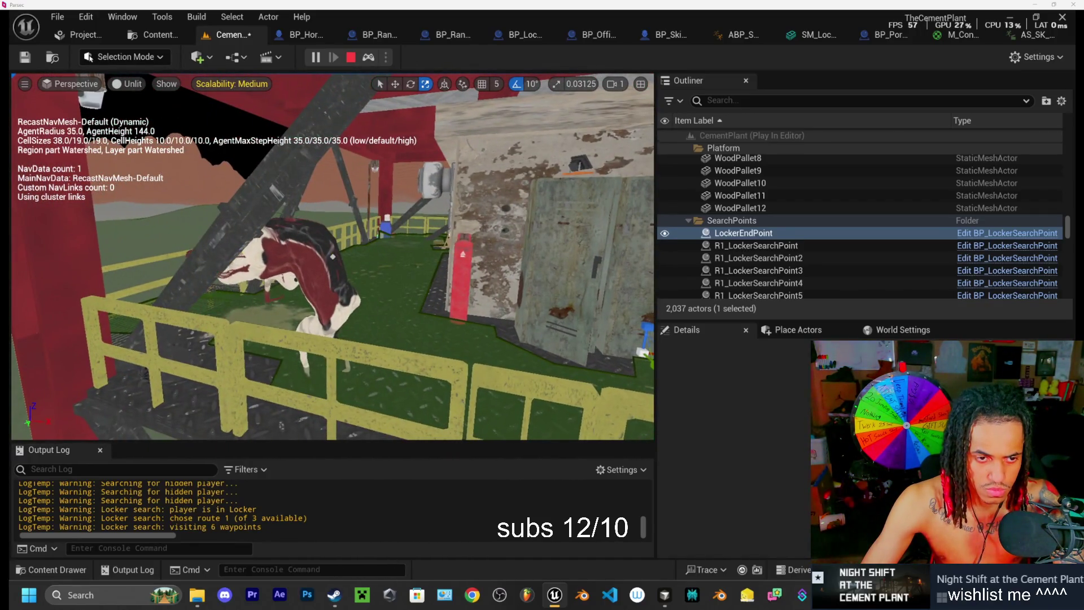
key(w)
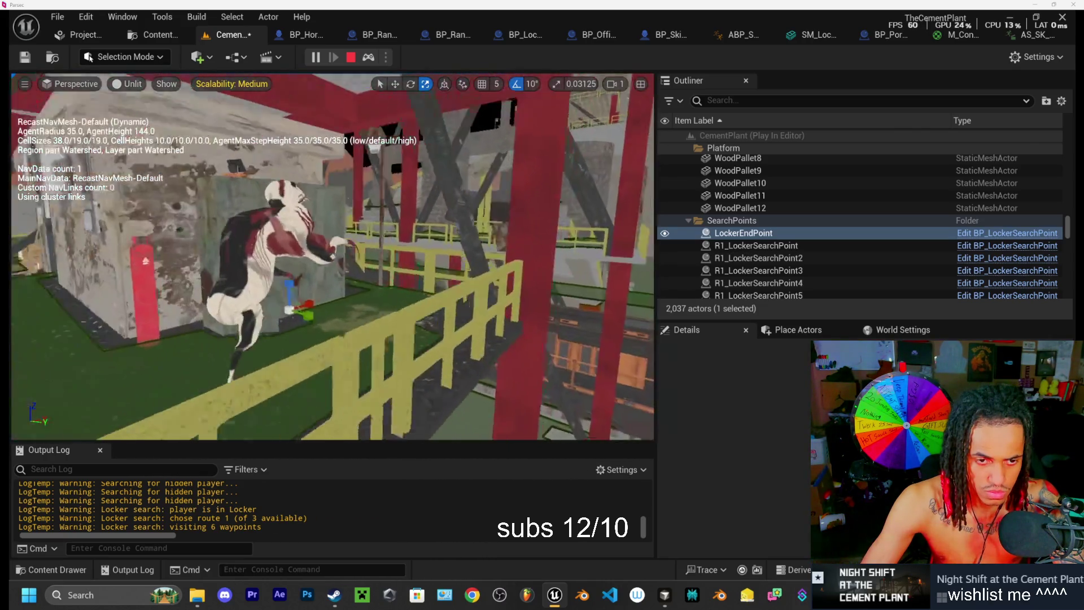
key(w)
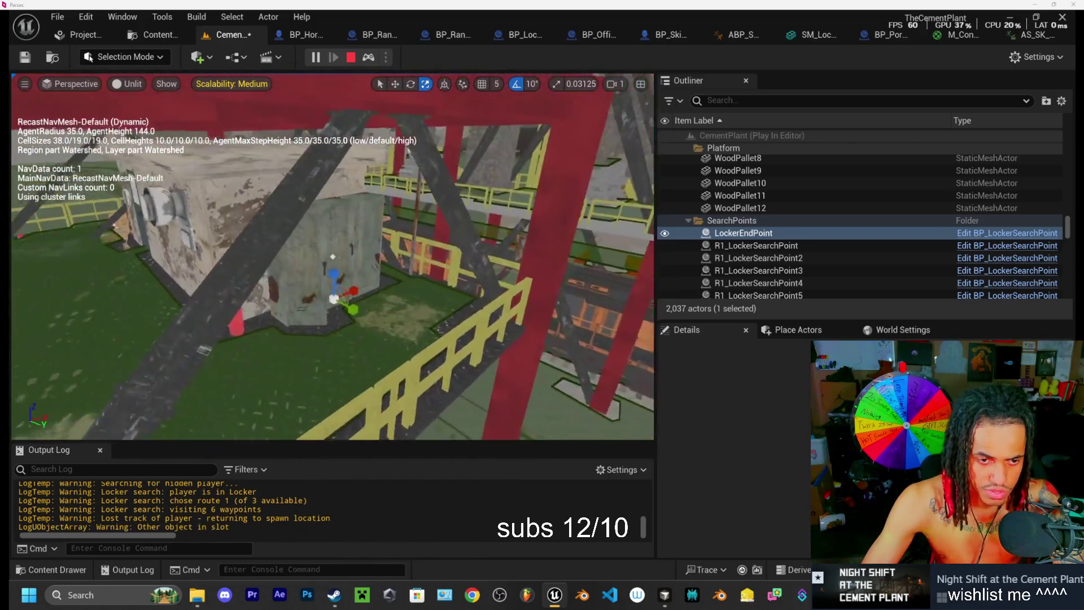
Step: Stop the play-test and frame the view on LockerEndPoint with the move gizmo
key(Escape)
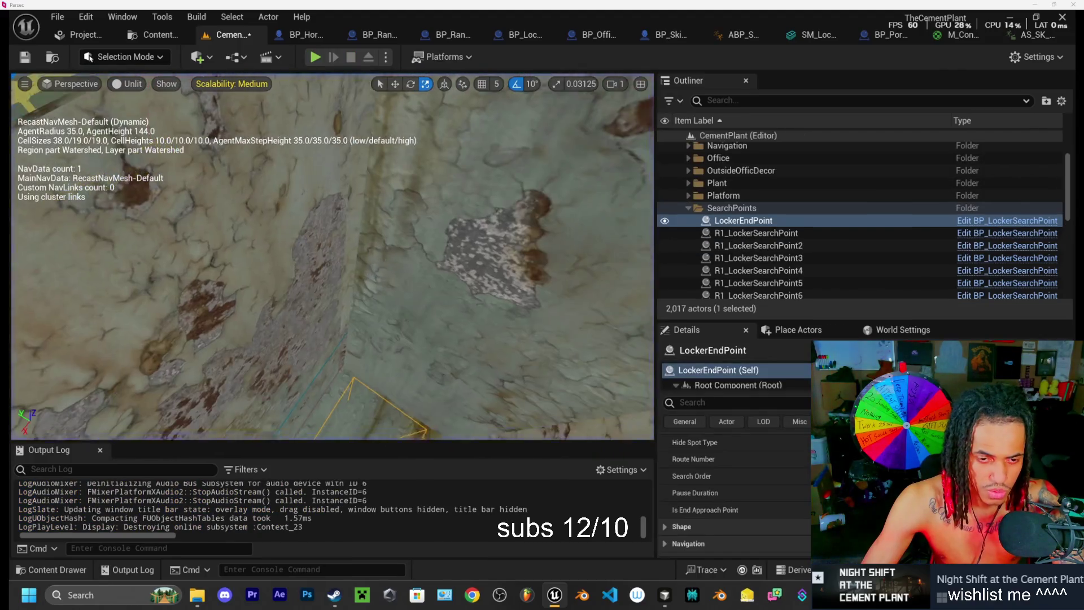
key(f)
key(w)
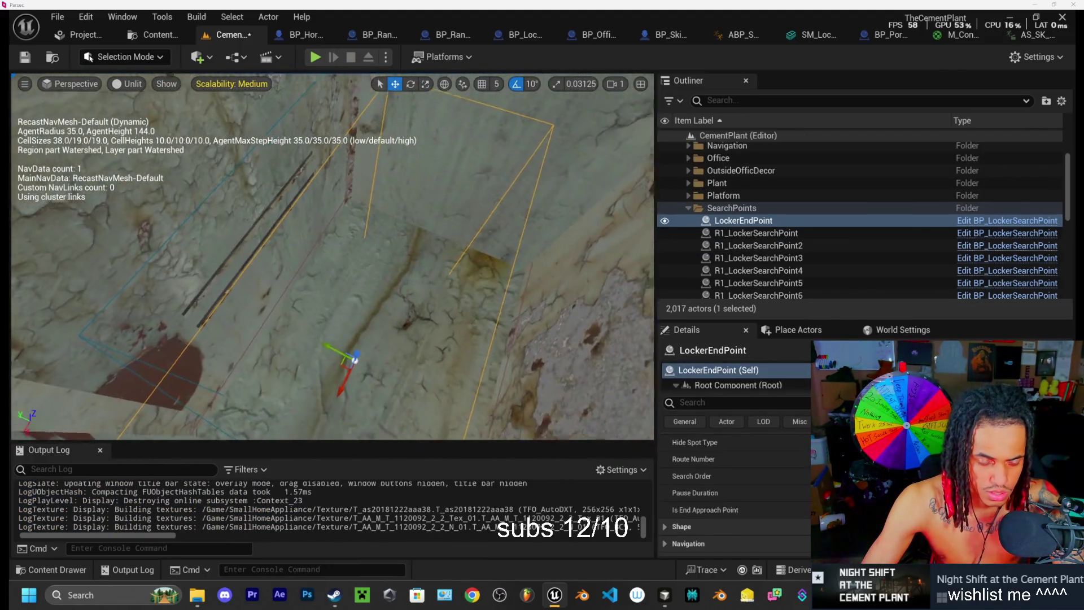
scroll(339, 285, up, 3)
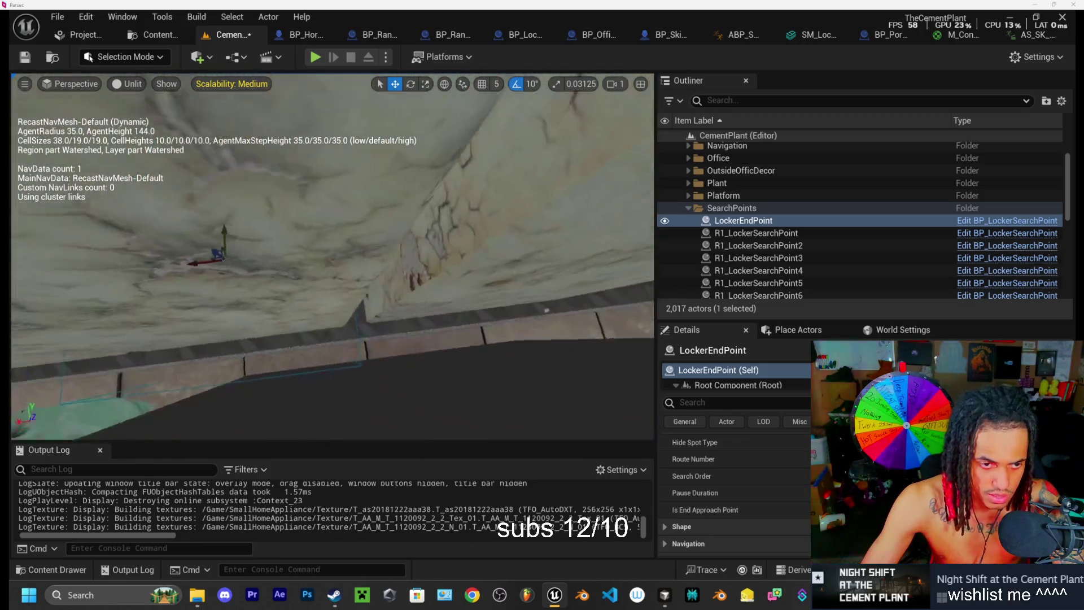
Step: Cycle LockerEndPoint's rotate, scale and move gizmos, then pan and zoom out to see the lockers
key(e)
key(r)
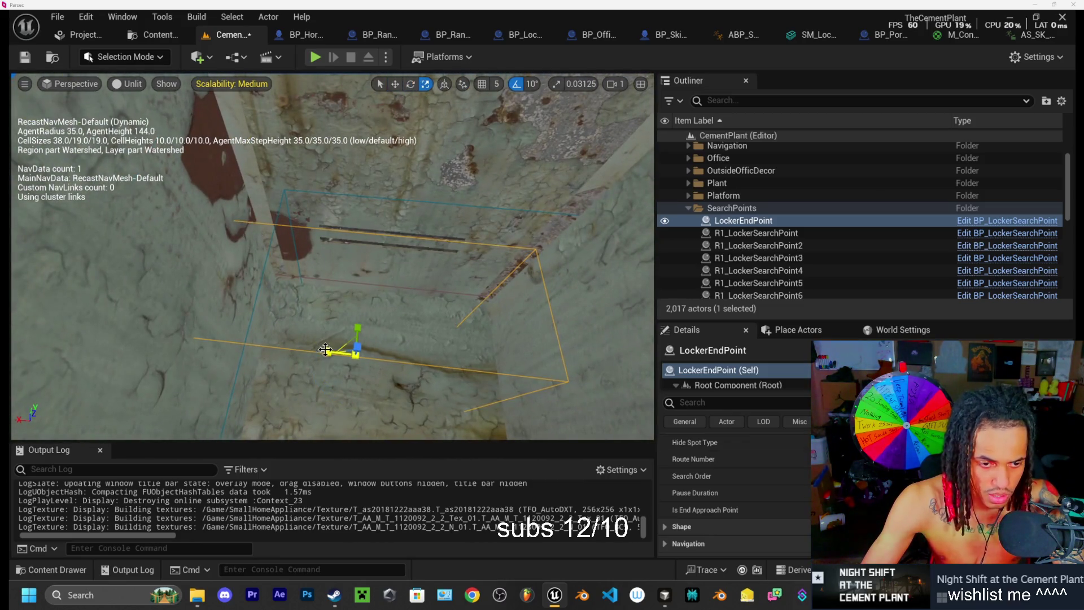
key(f)
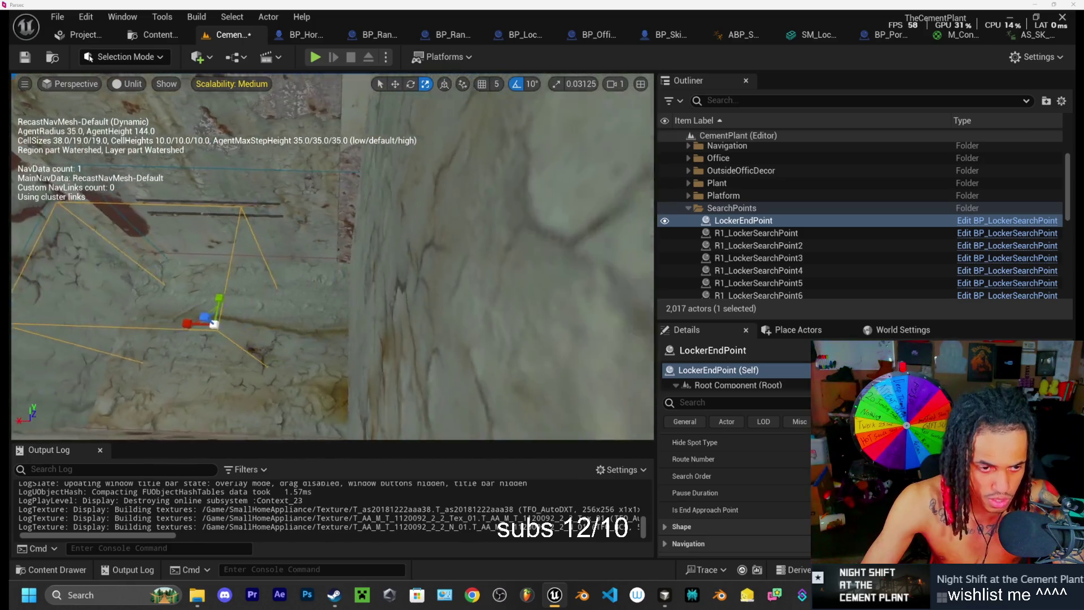
key(w)
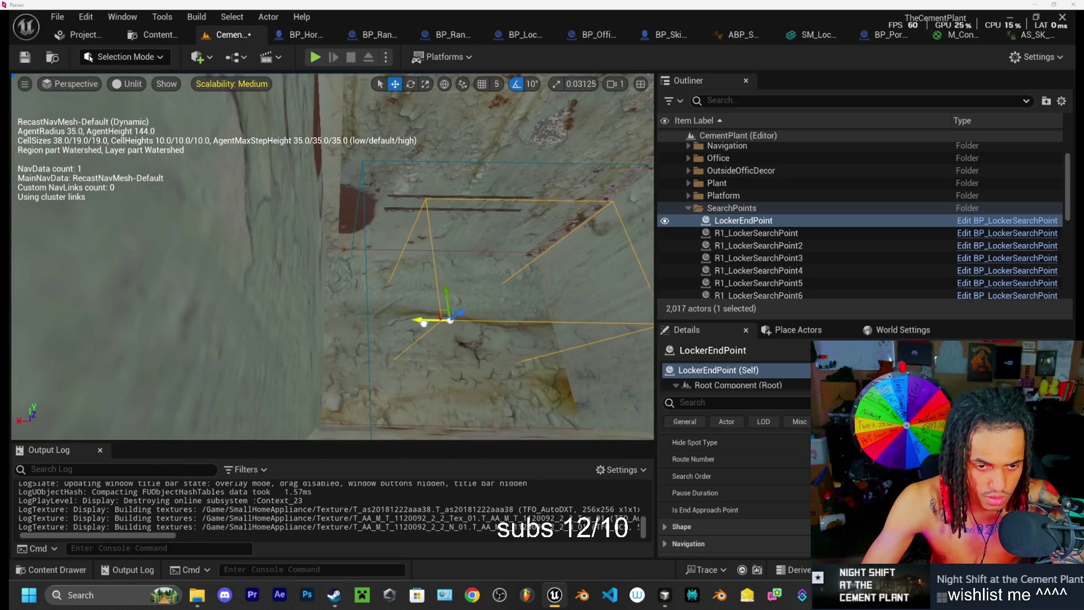
drag(452, 338, 457, 377)
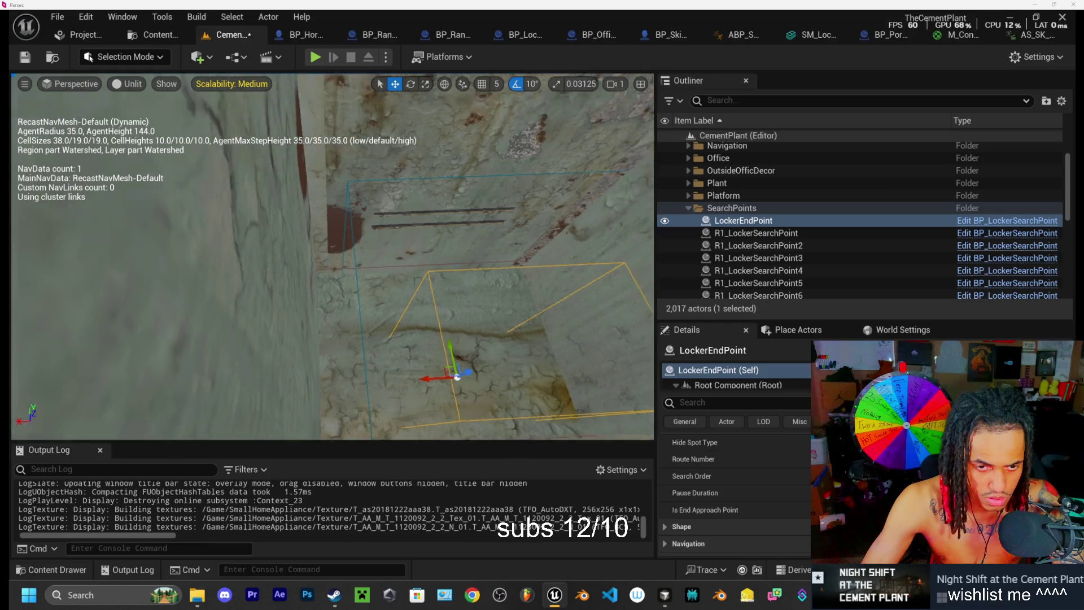
scroll(458, 377, down, 10)
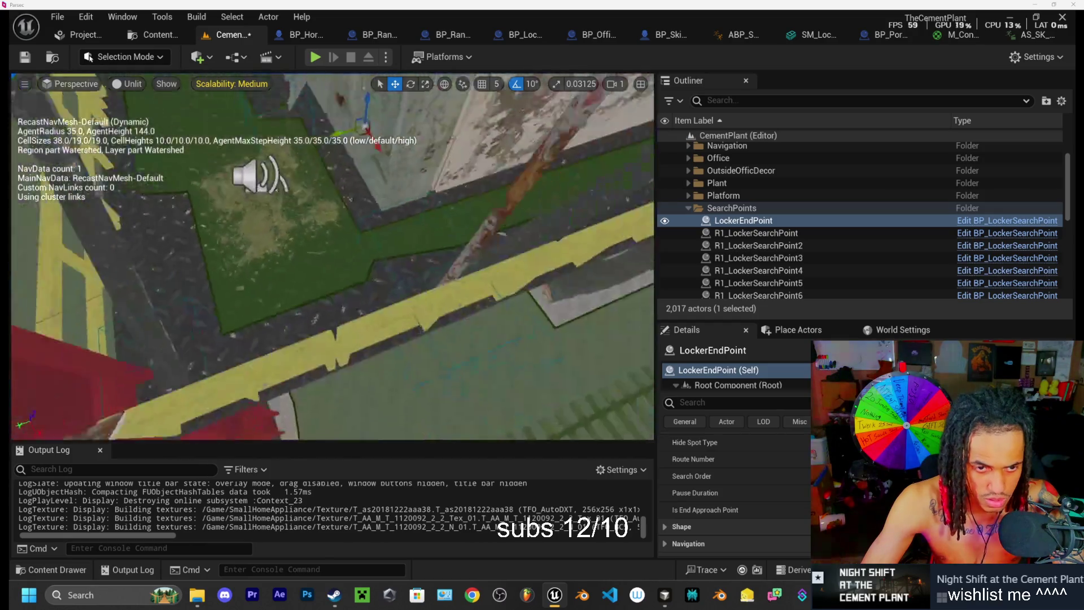
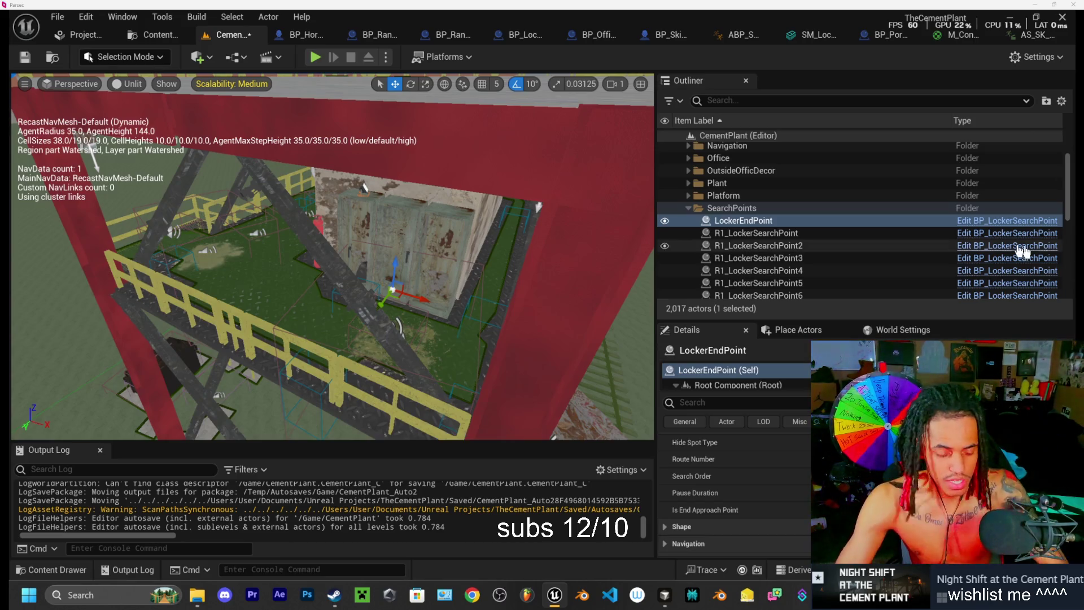
Step: Select R1_PottySearchPoint and bring up an overhead view of the blue porta-potty
drag(644, 316, 610, 305)
drag(207, 237, 211, 274)
drag(525, 350, 530, 354)
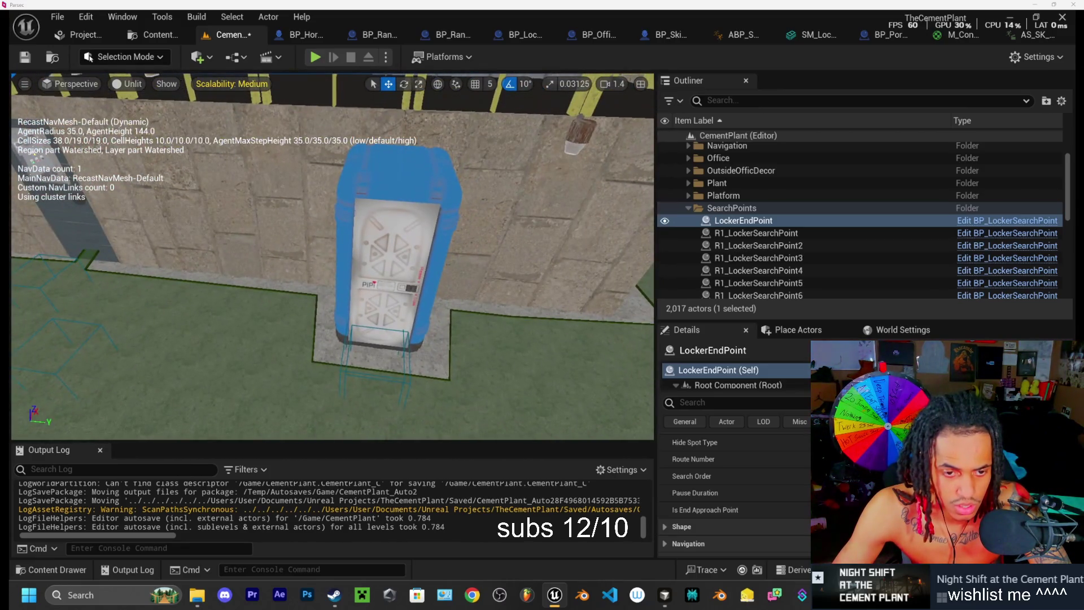
scroll(677, 253, down, 10)
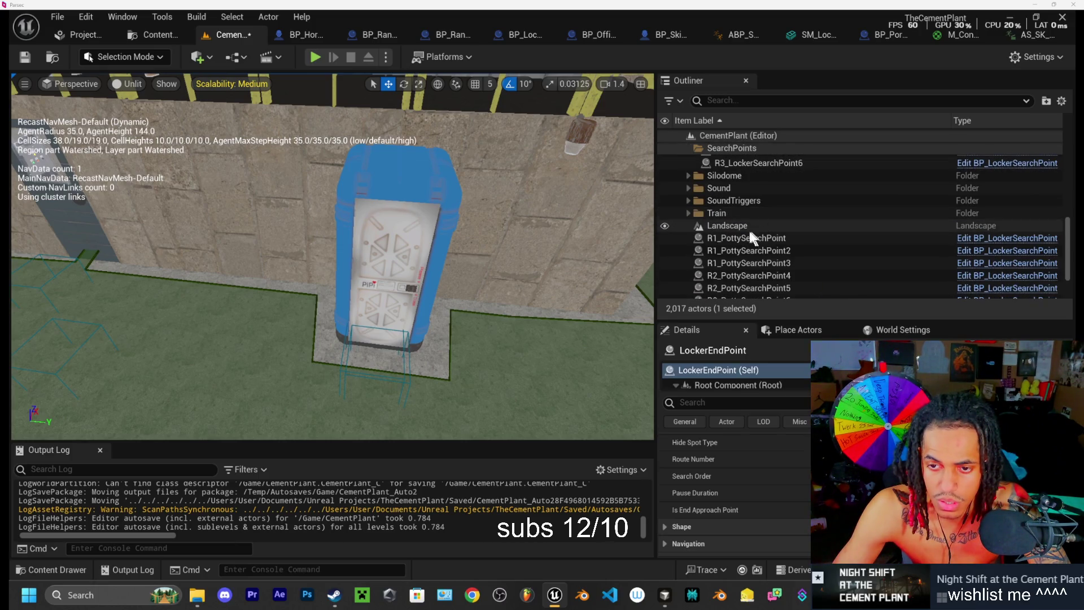
click(746, 238)
scroll(737, 255, down, 3)
drag(333, 254, 356, 316)
drag(554, 361, 555, 364)
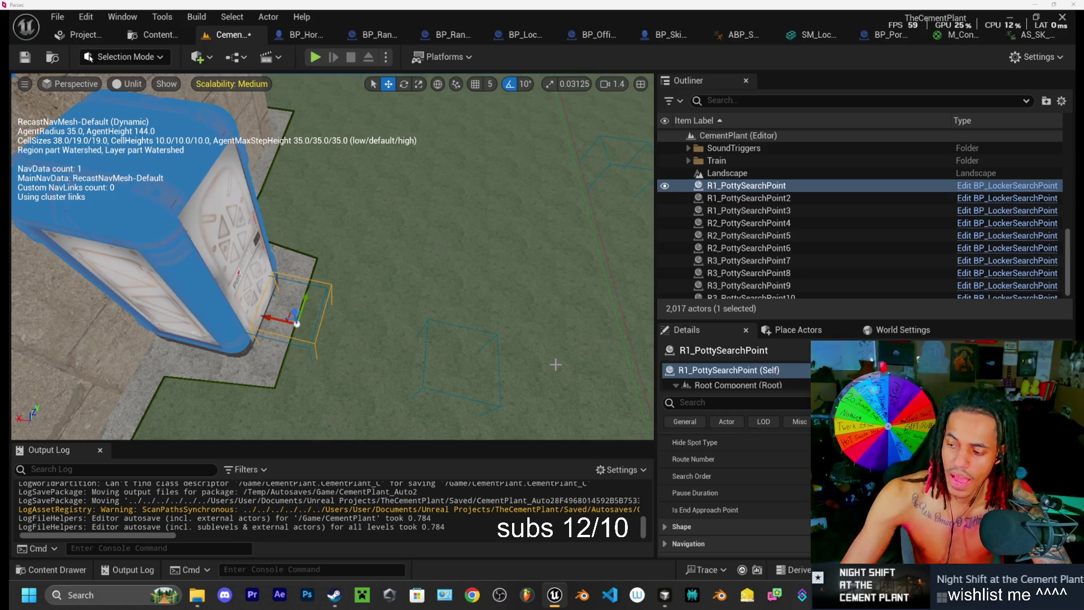
Step: Scale R1_PottySearchPoint's bounds box narrower and return to the move tool
key(e)
key(r)
mouse_move(276, 320)
mouse_down()
mouse_move(297, 323)
mouse_move(304, 305)
mouse_move(202, 301)
mouse_up()
key(w)
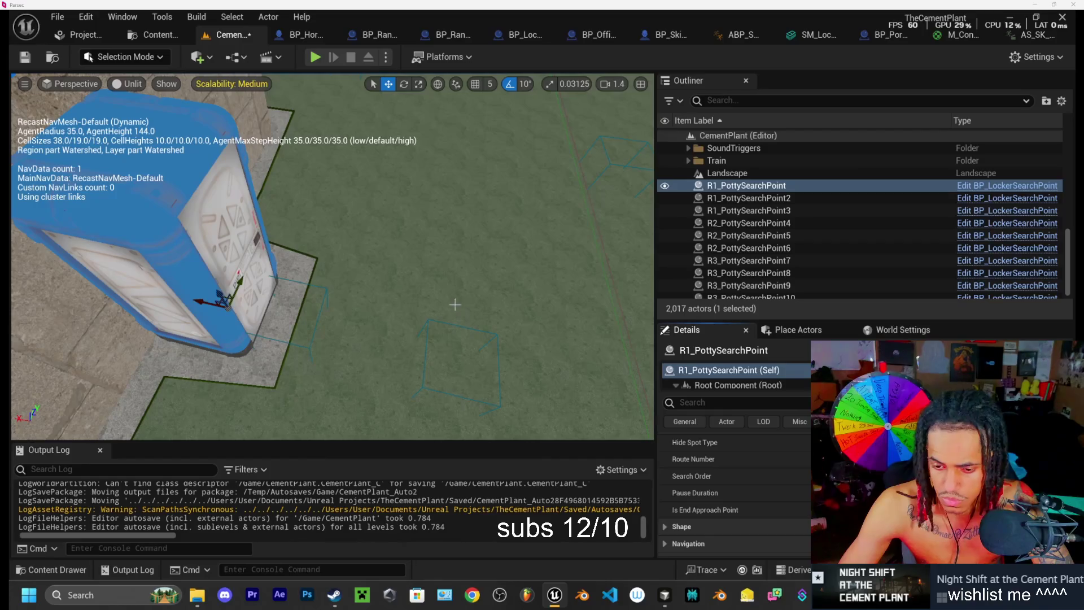
drag(459, 301, 467, 293)
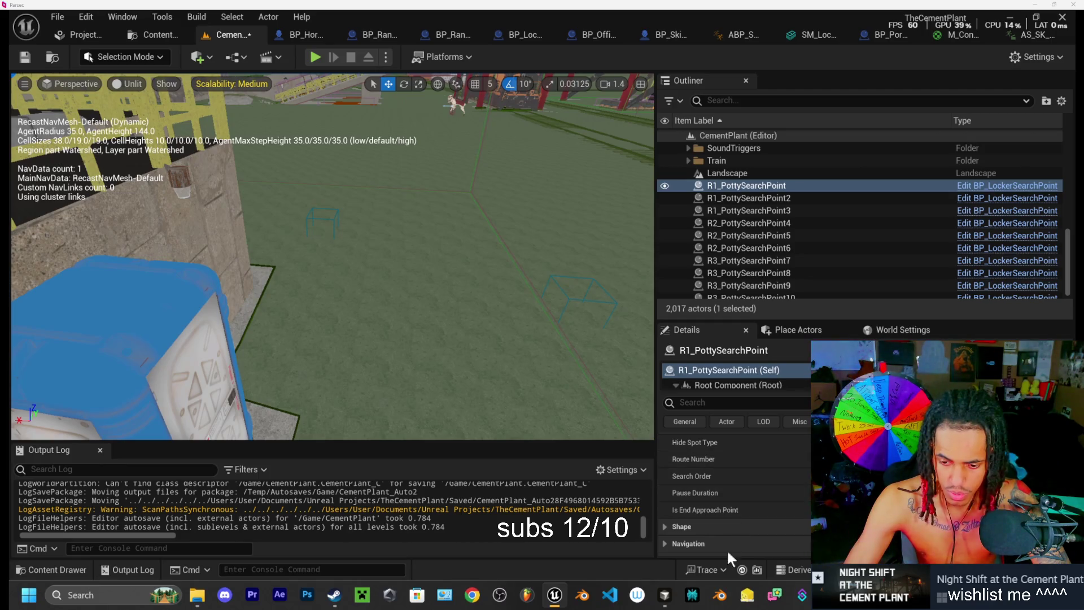
Step: In VS Code, ask the AI chat whether route and pause settings are ignored for end-approach points
click(664, 594)
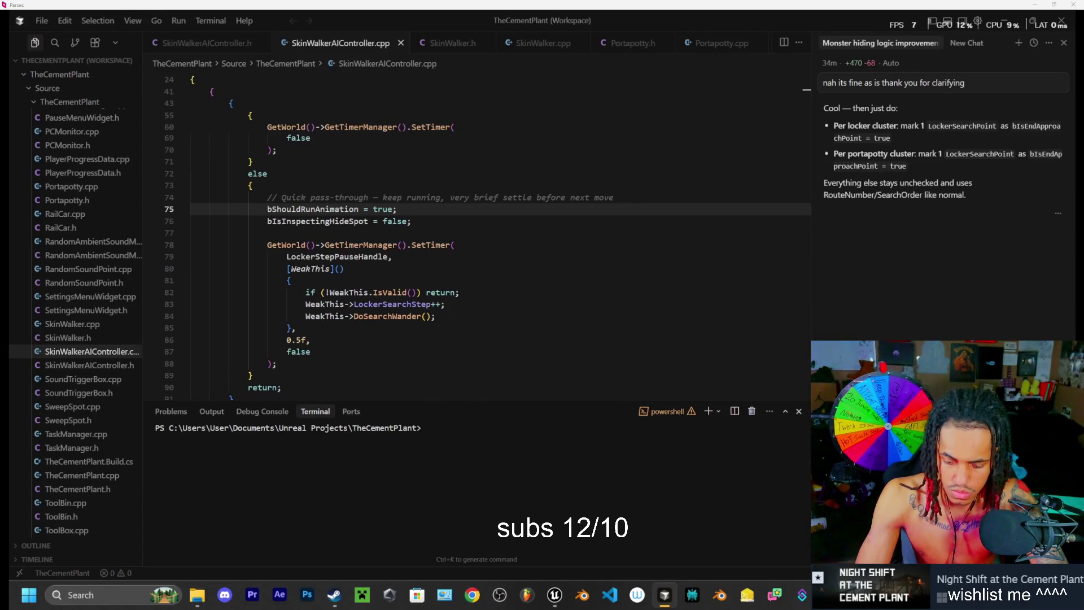
key(Return)
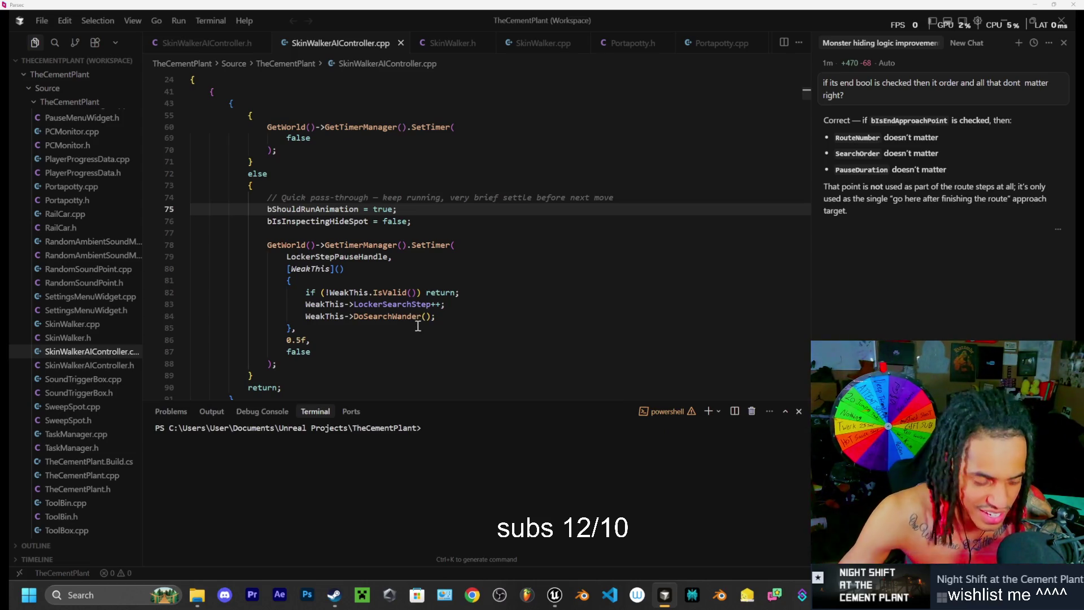
scroll(414, 332, down, 1)
scroll(407, 322, down, 1)
Step: Review the bDoInspect block's WaypointPause and DoSearchWander lines 66–72, then return to Unreal
scroll(400, 312, up, 1)
scroll(400, 313, up, 5)
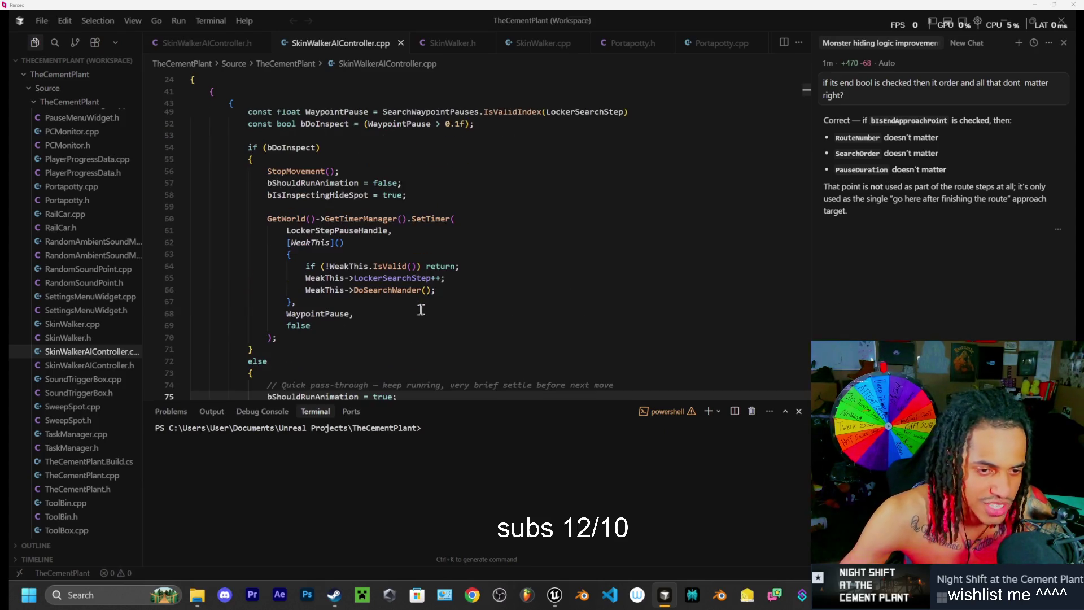
click(274, 329)
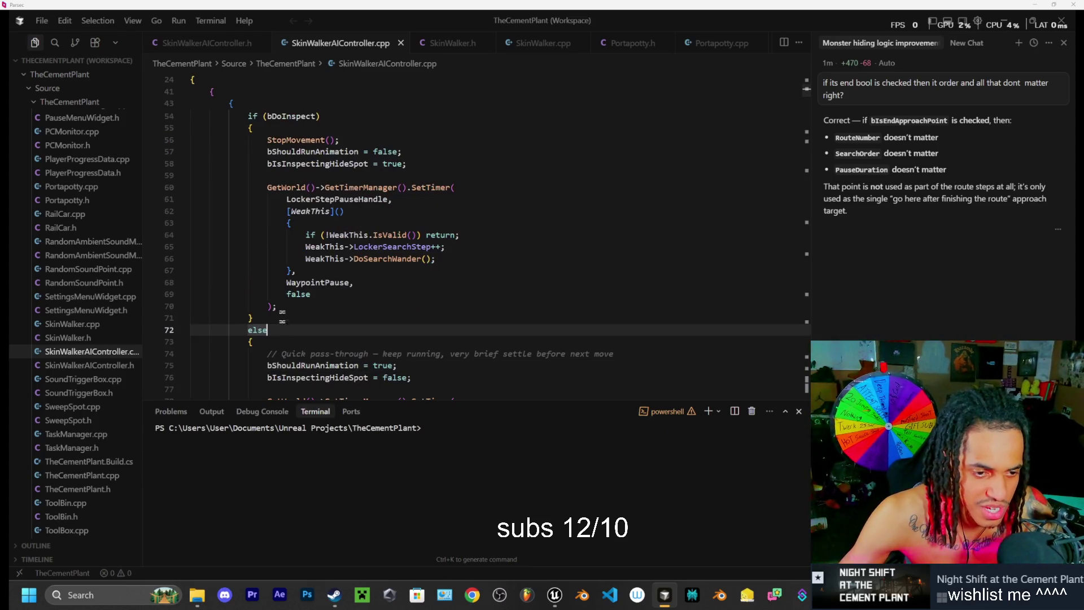
click(272, 319)
click(269, 341)
click(271, 319)
click(286, 308)
click(317, 295)
click(361, 284)
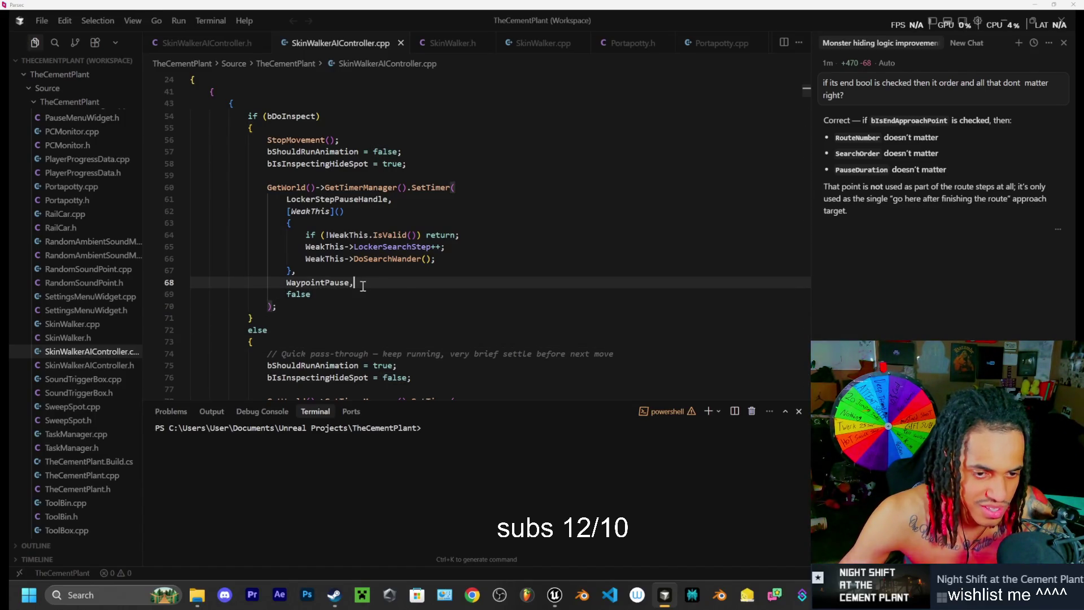
click(414, 273)
click(446, 259)
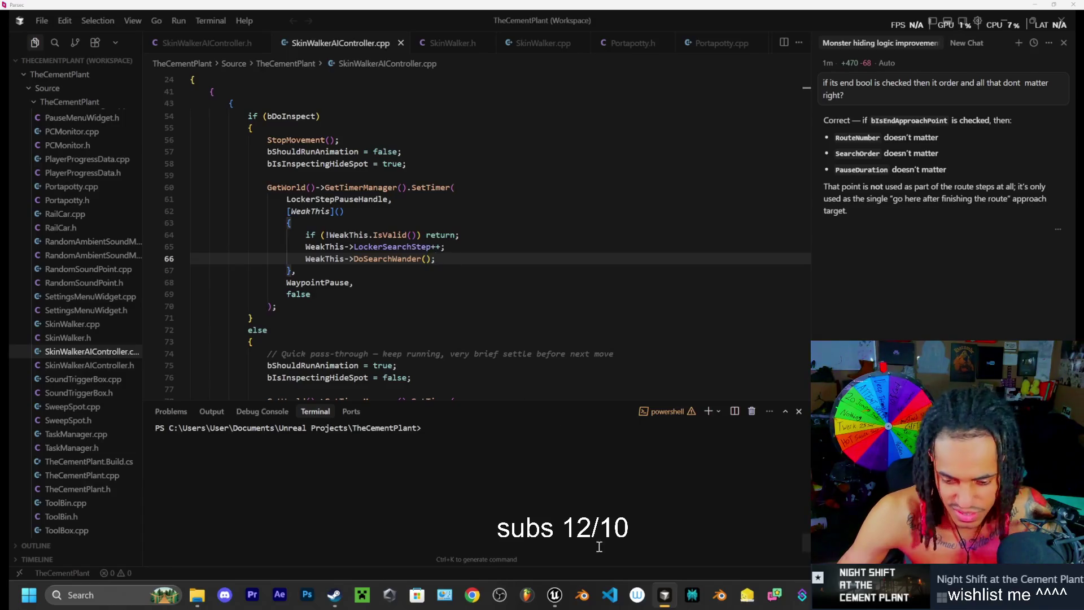
click(555, 595)
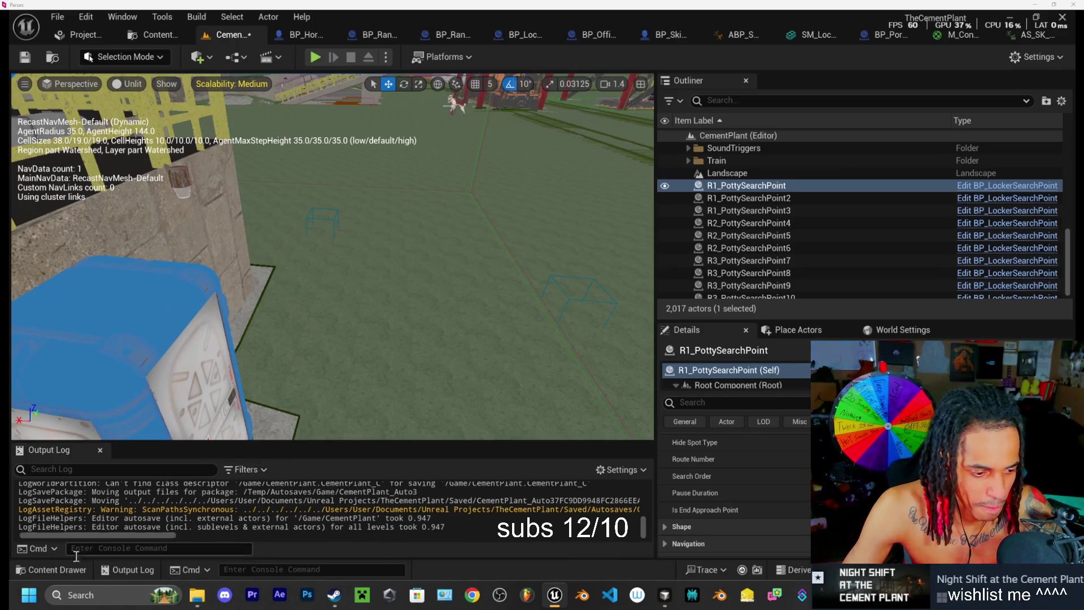
click(66, 567)
click(65, 567)
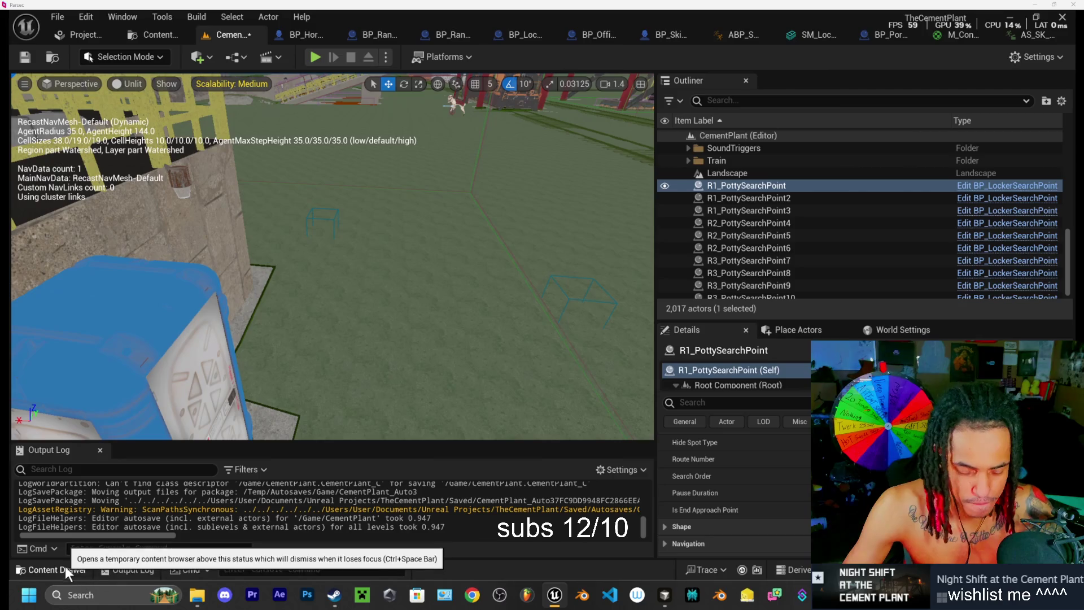
drag(460, 222, 460, 223)
mouse_move(667, 603)
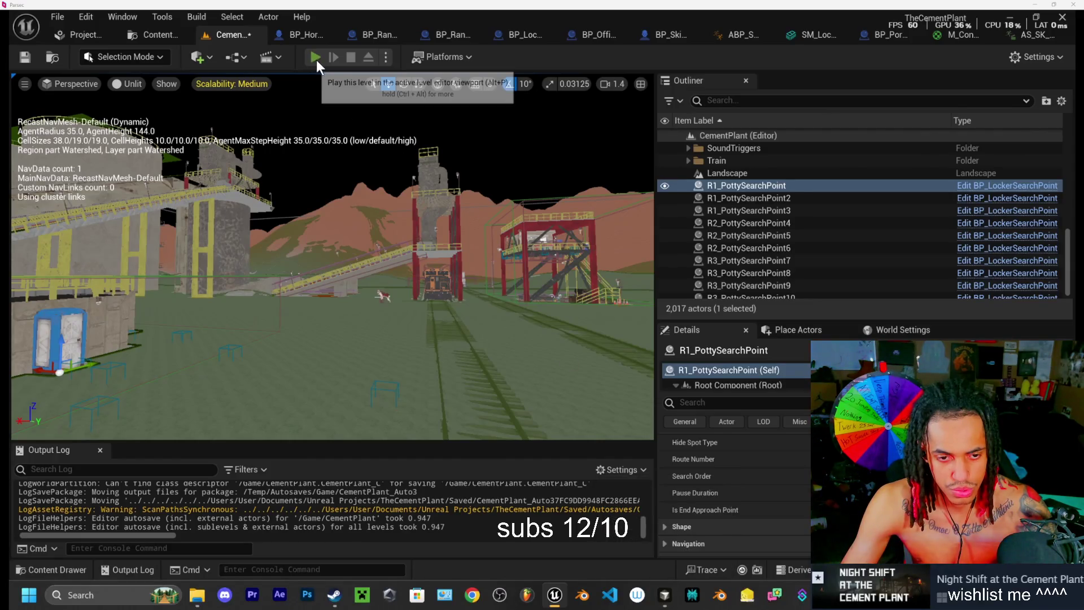
Step: Play the level, walking up the stairs onto the deck to hide until the SkinWalker jumpscare
click(316, 57)
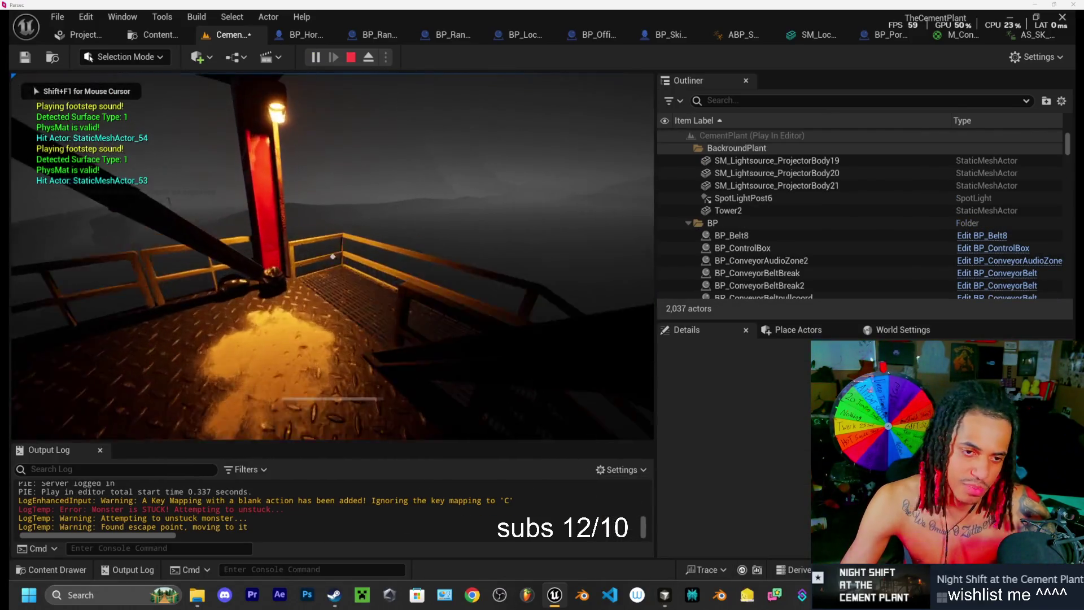
key(w)
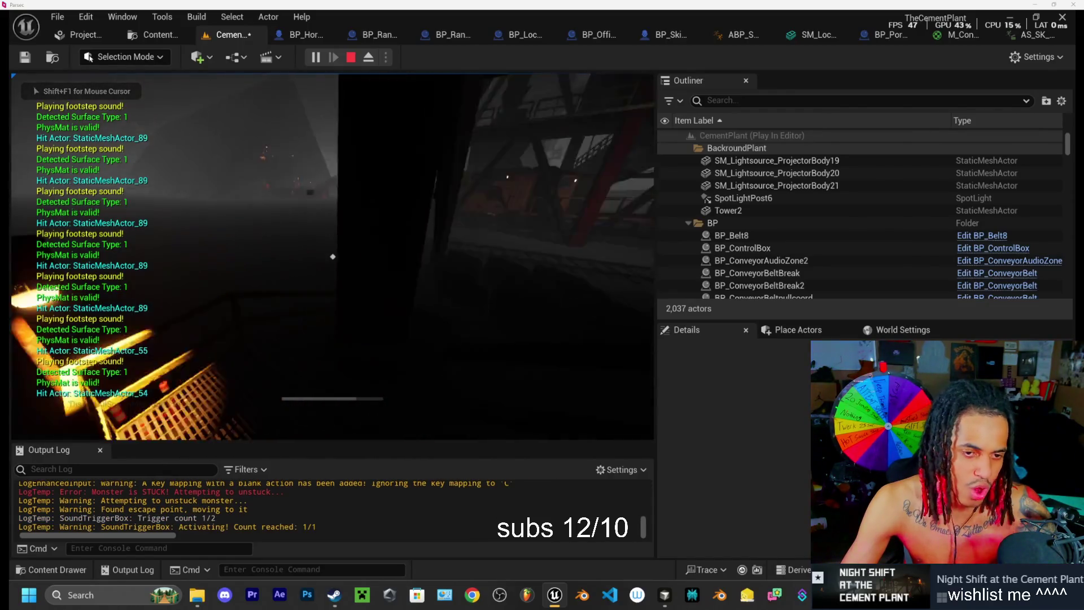
key(w)
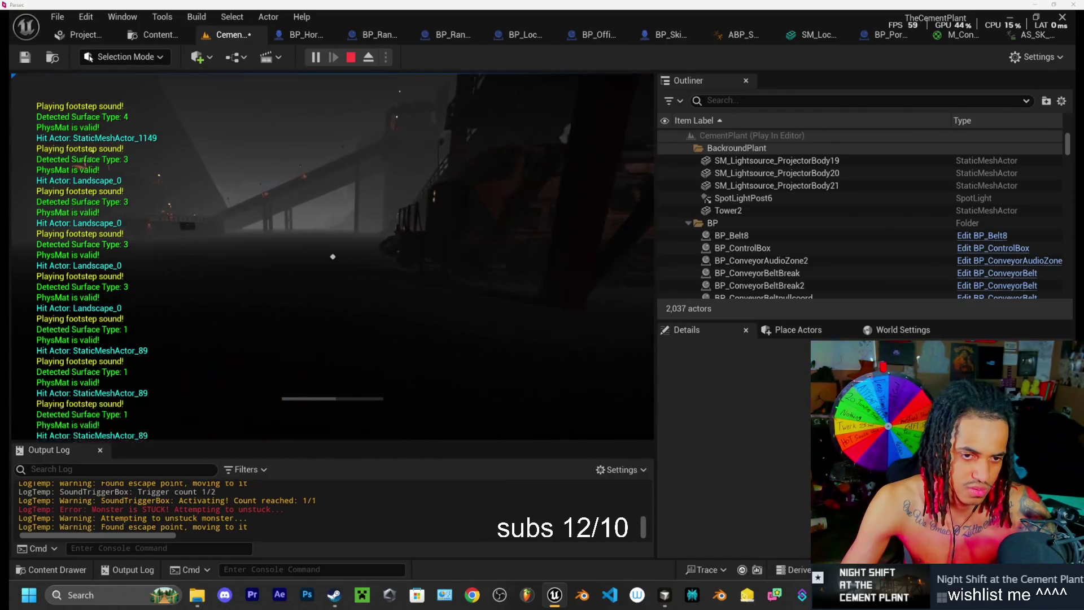
key(w)
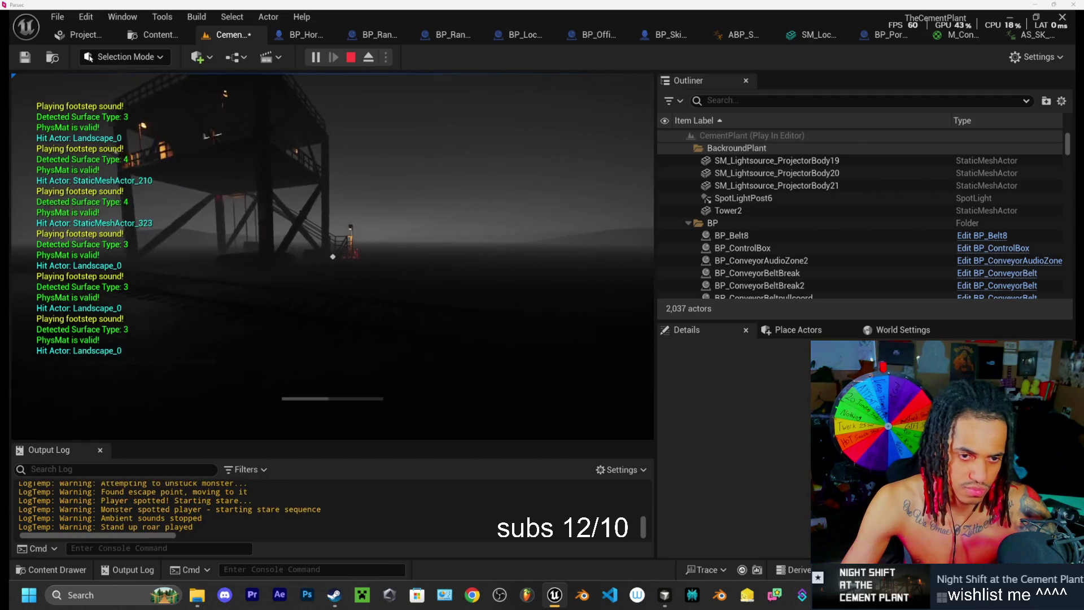
key(w)
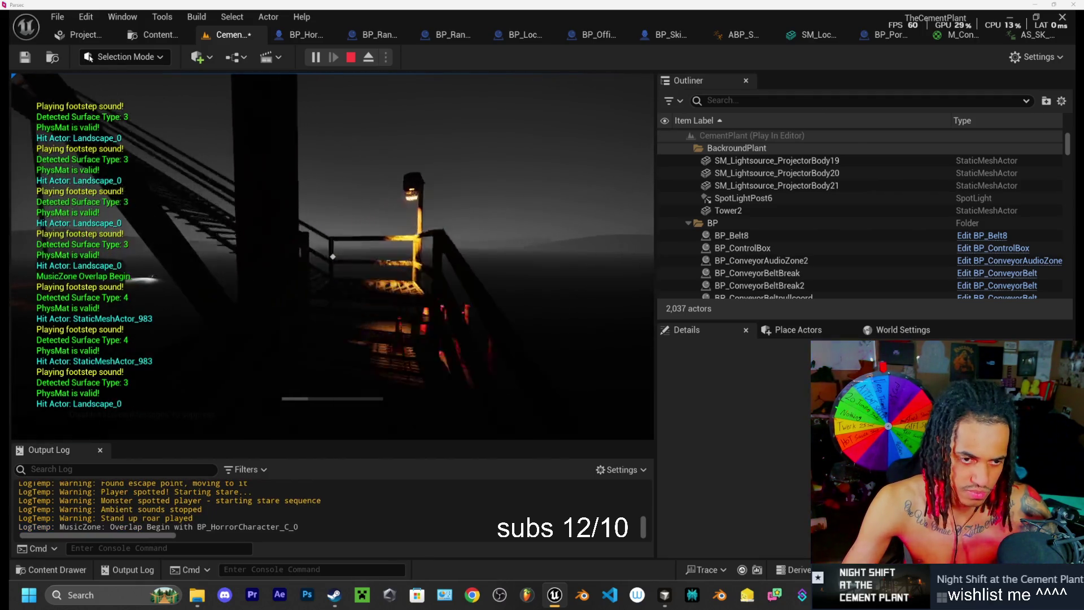
key(w)
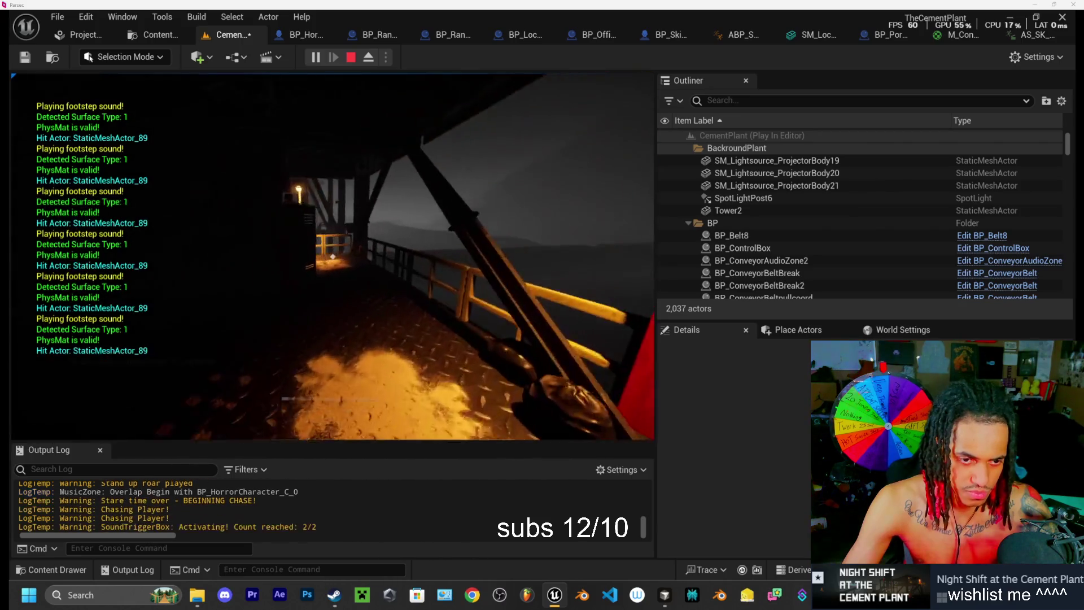
key(w)
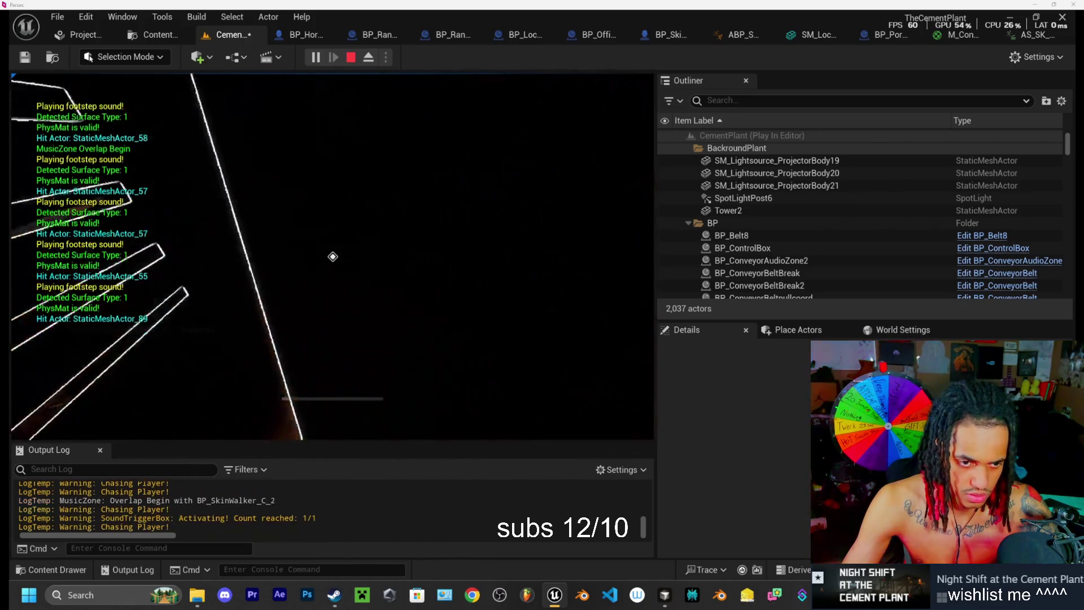
key(w)
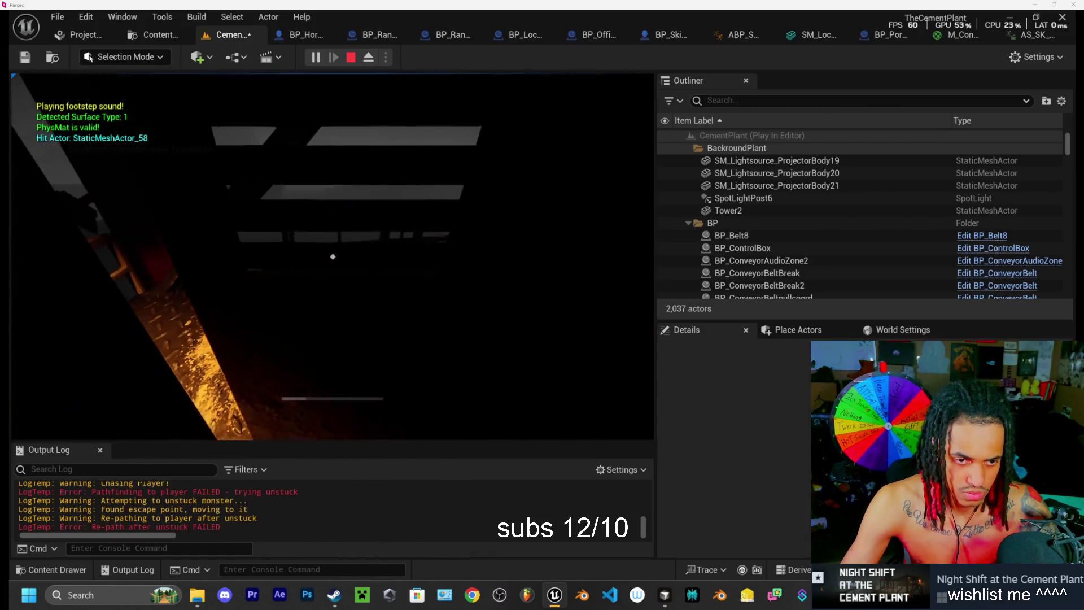
key(e)
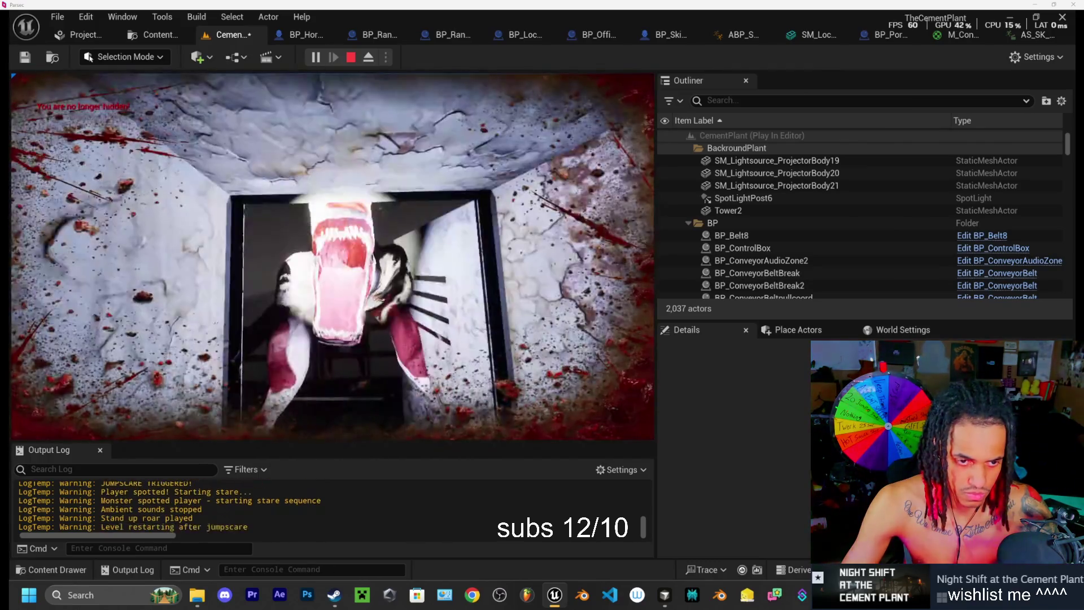
key(Escape)
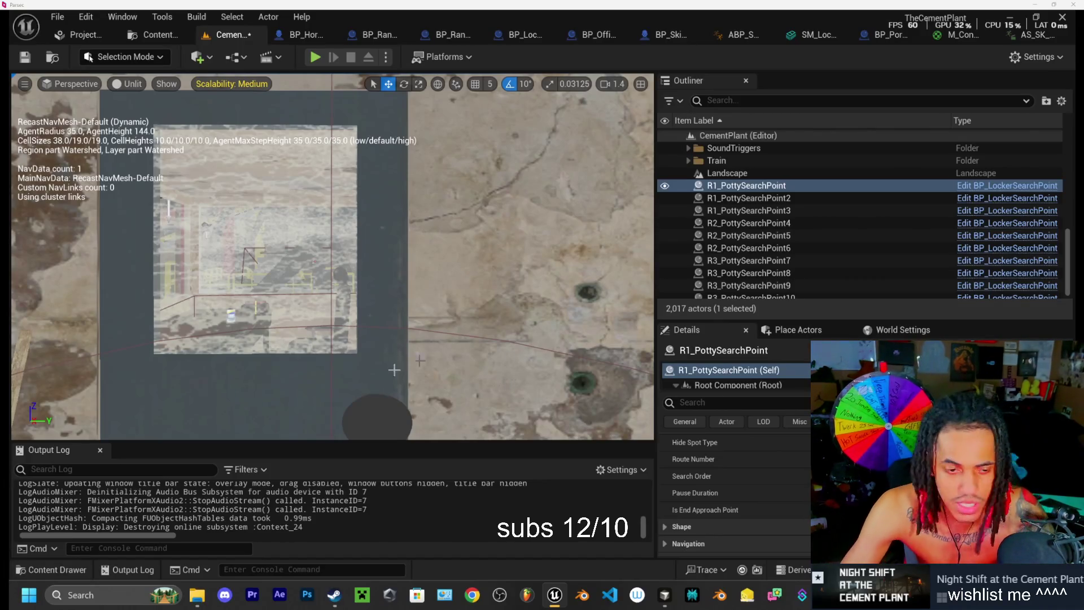
Step: Survey the conveyor and red scaffold tower, frame R1_PottySearchPoint, then switch to VS Code
key(f)
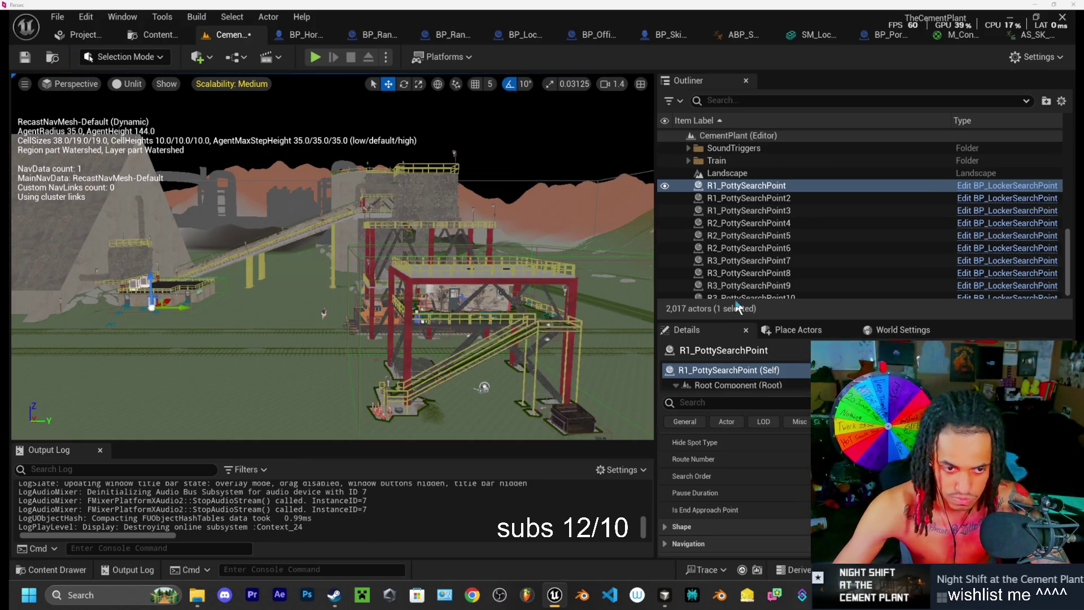
drag(227, 212, 228, 181)
mouse_move(380, 320)
mouse_down()
mouse_move(384, 297)
mouse_move(370, 331)
mouse_up()
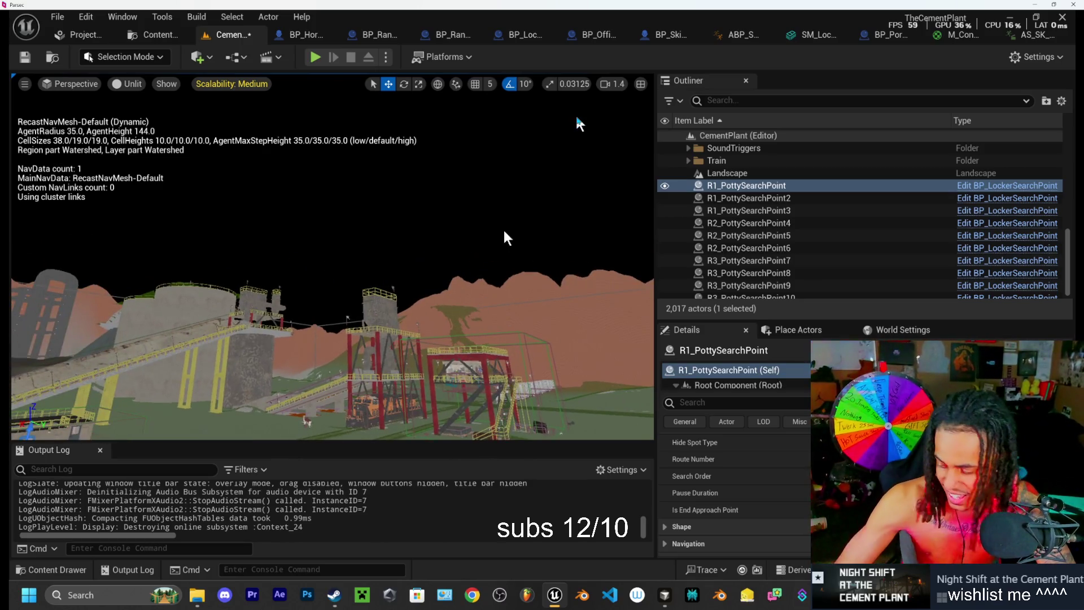
drag(420, 282, 449, 281)
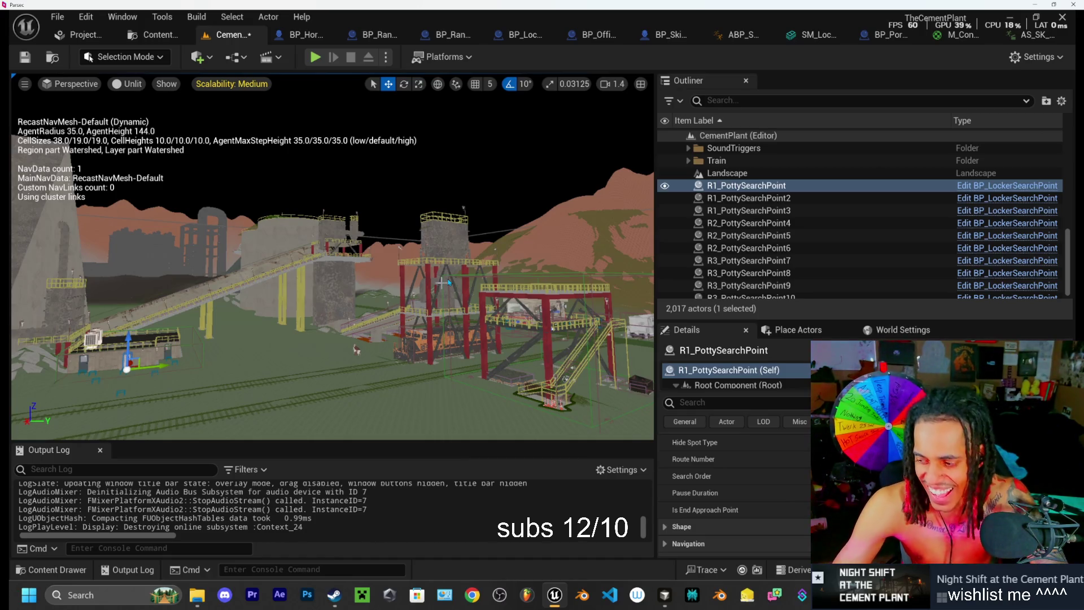
key(f)
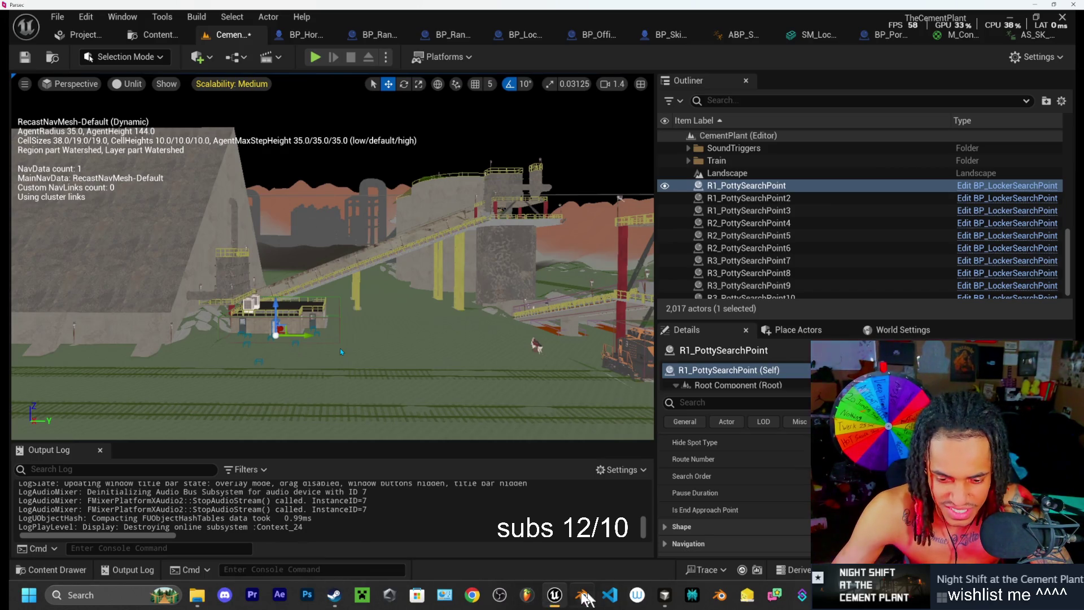
click(665, 594)
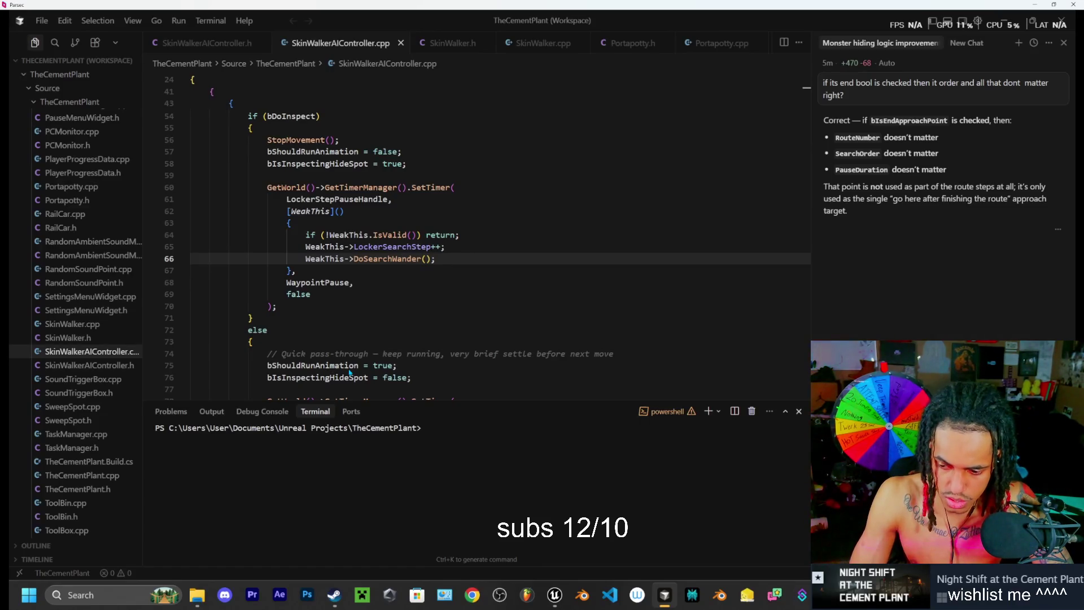
Step: Ask the AI whether the monster needs a door-opening animation, then clarify it force-opens doors
key(Return)
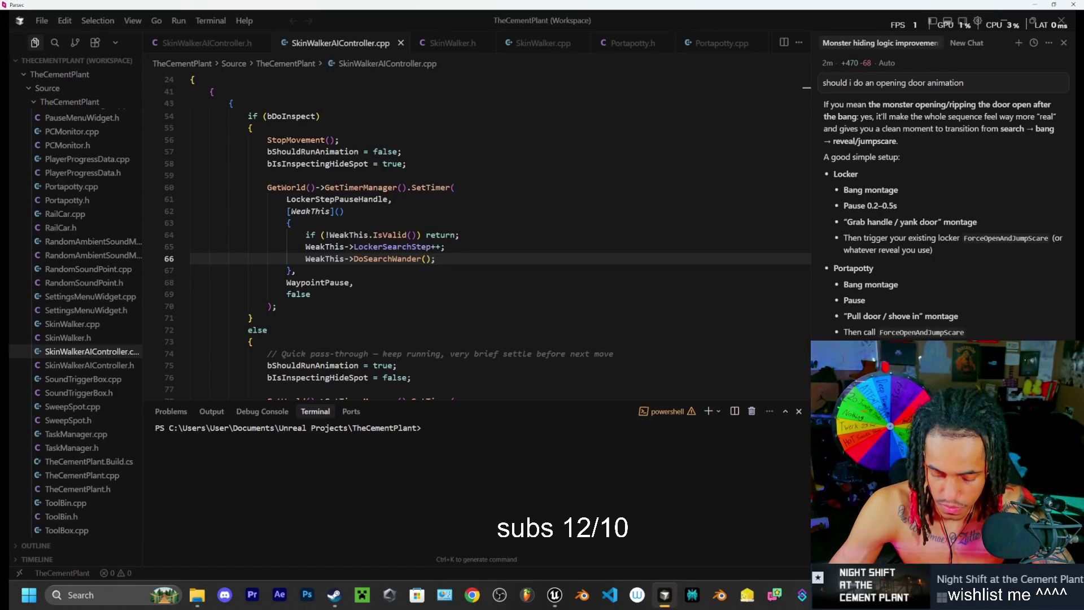
key(Return)
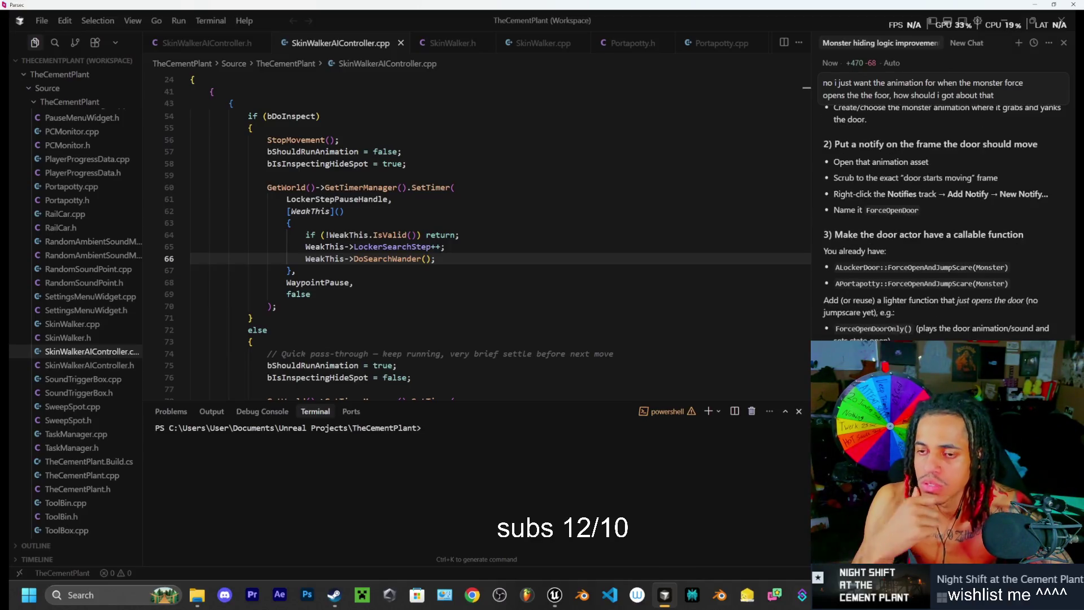
Step: Read the AI's Anim Notify steps for syncing the forced door opening, then return to Unreal
scroll(934, 338, up, 10)
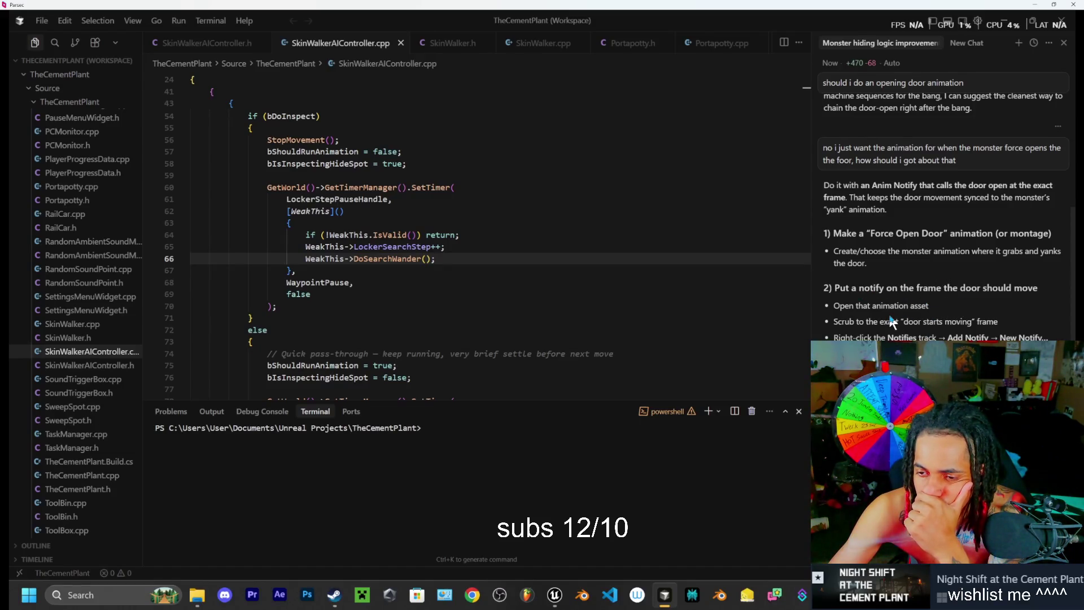
scroll(891, 314, down, 1)
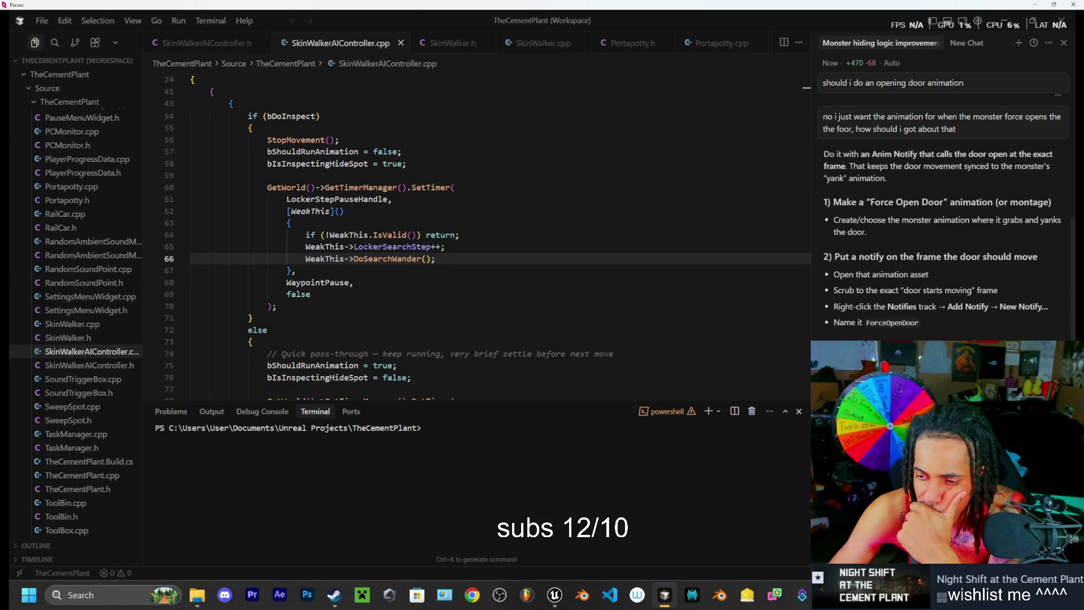
scroll(943, 226, down, 4)
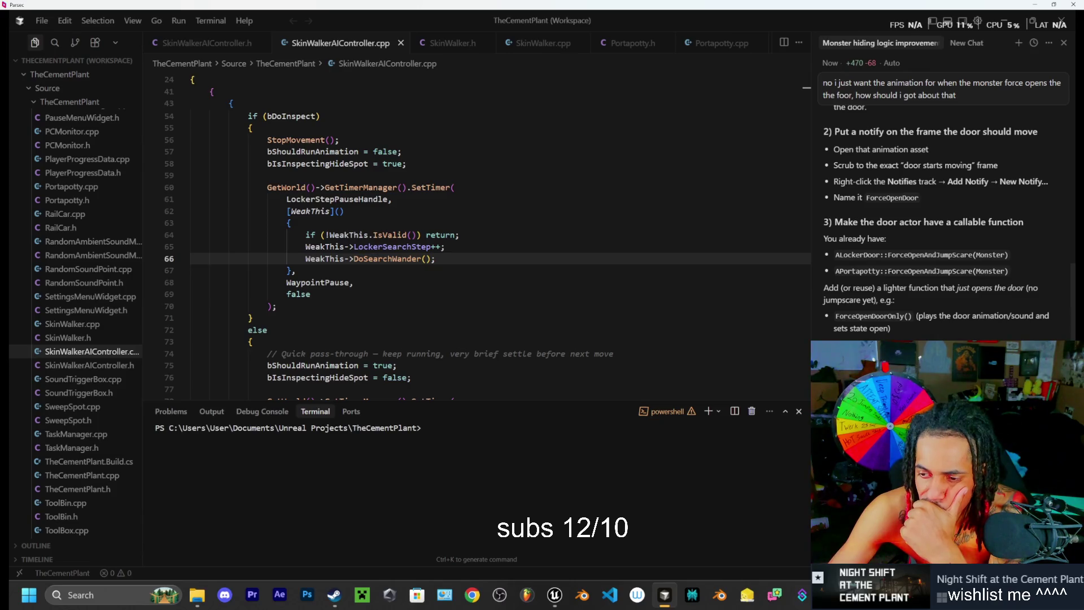
scroll(942, 225, down, 7)
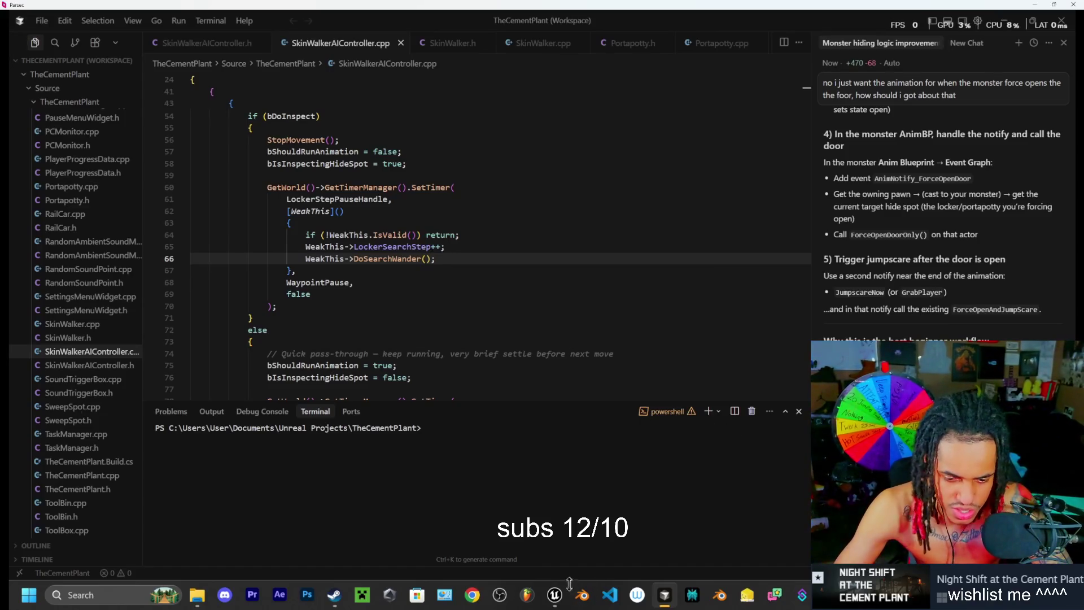
click(554, 595)
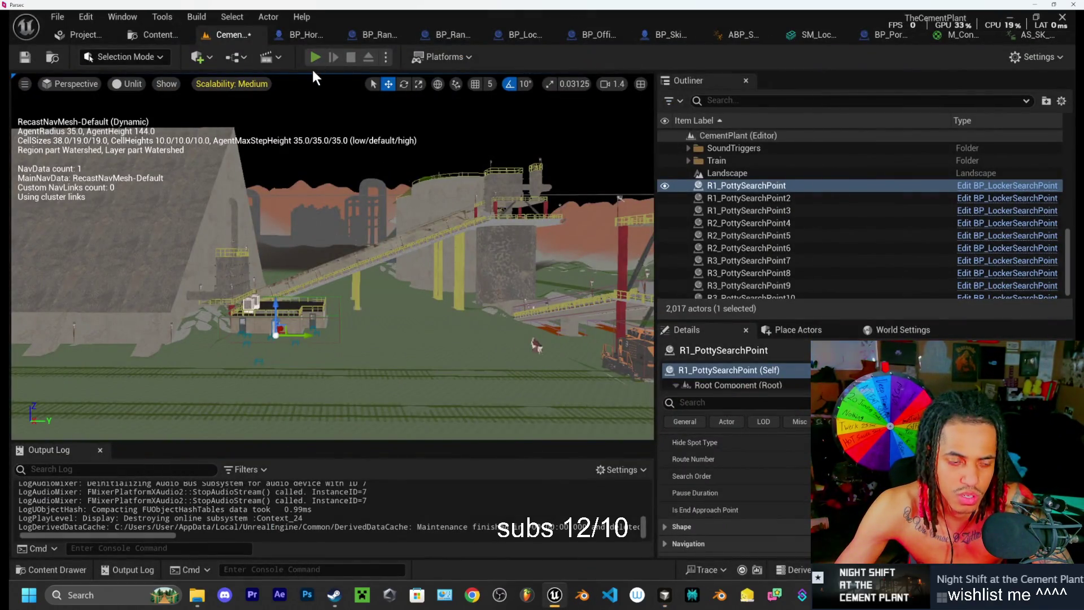
Step: Play the level, climbing to the walkway and hiding in the outlined locker until the jumpscare
click(314, 57)
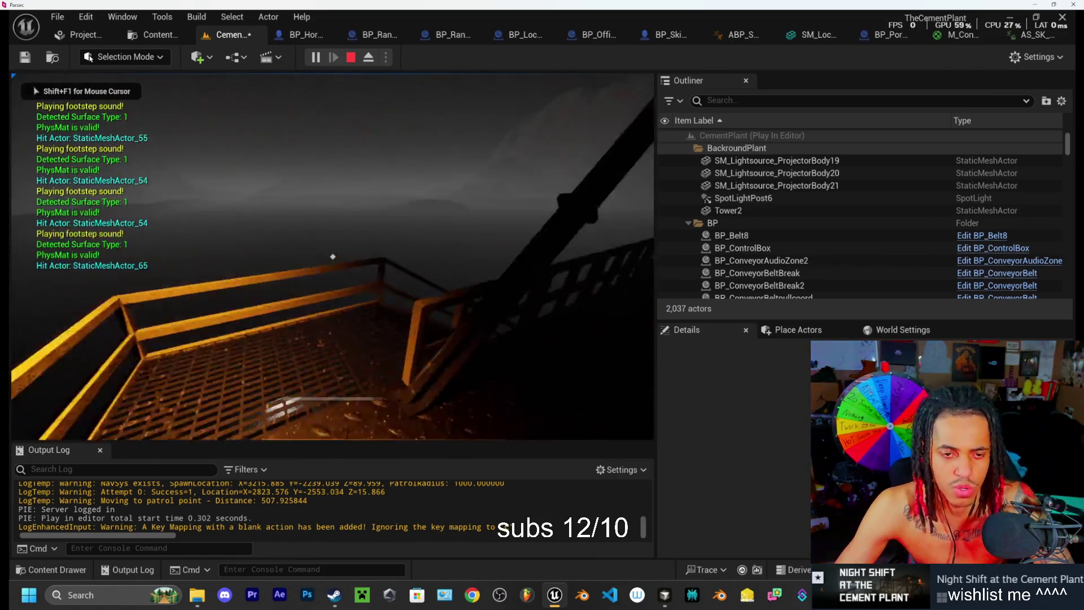
key(w)
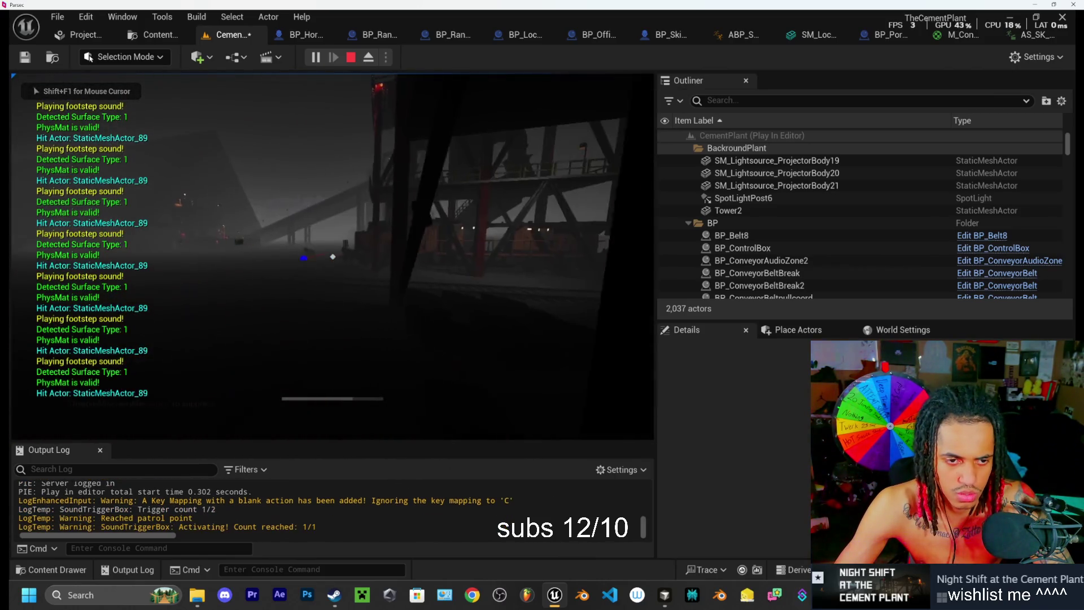
key(w)
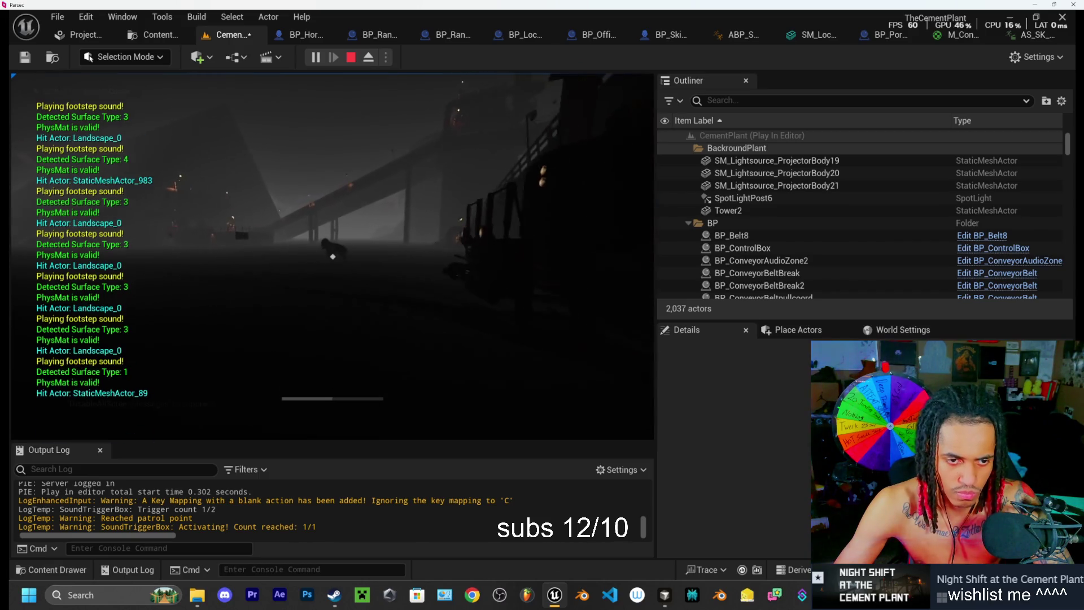
key(w)
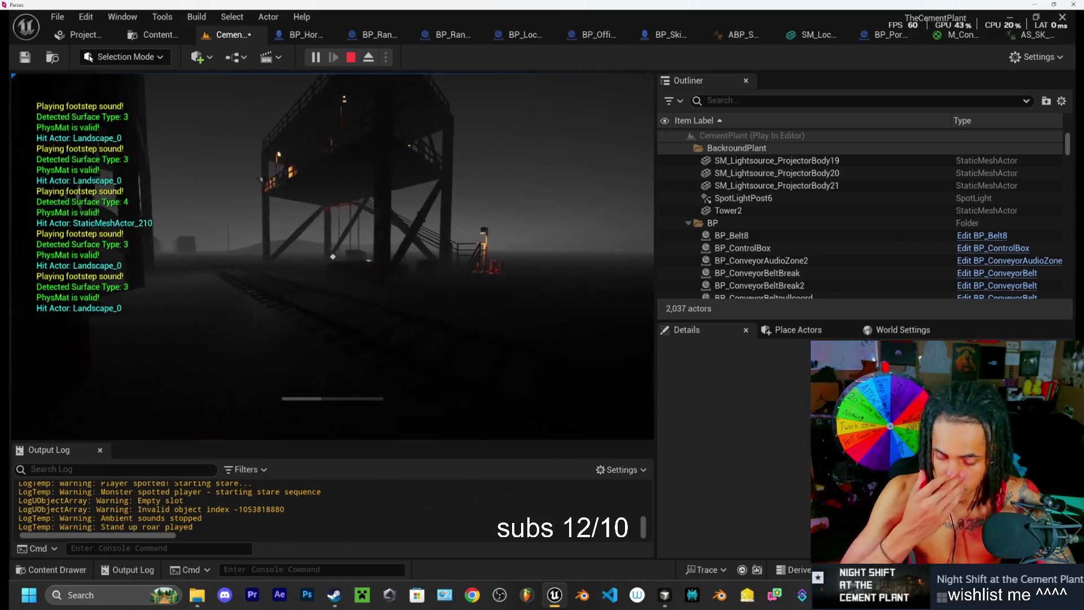
key(w)
key(w)
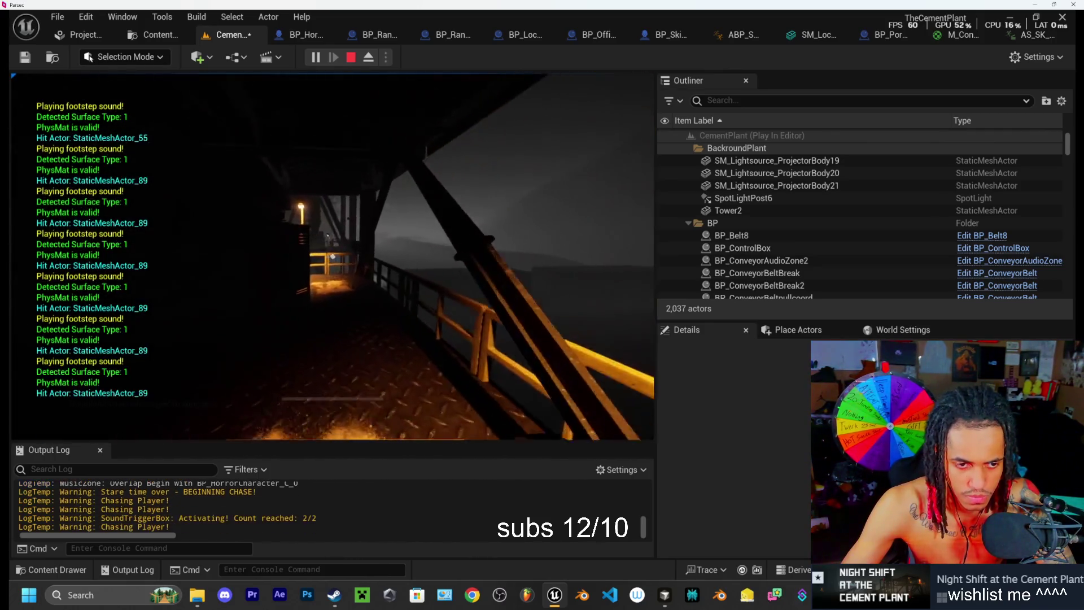
key(w)
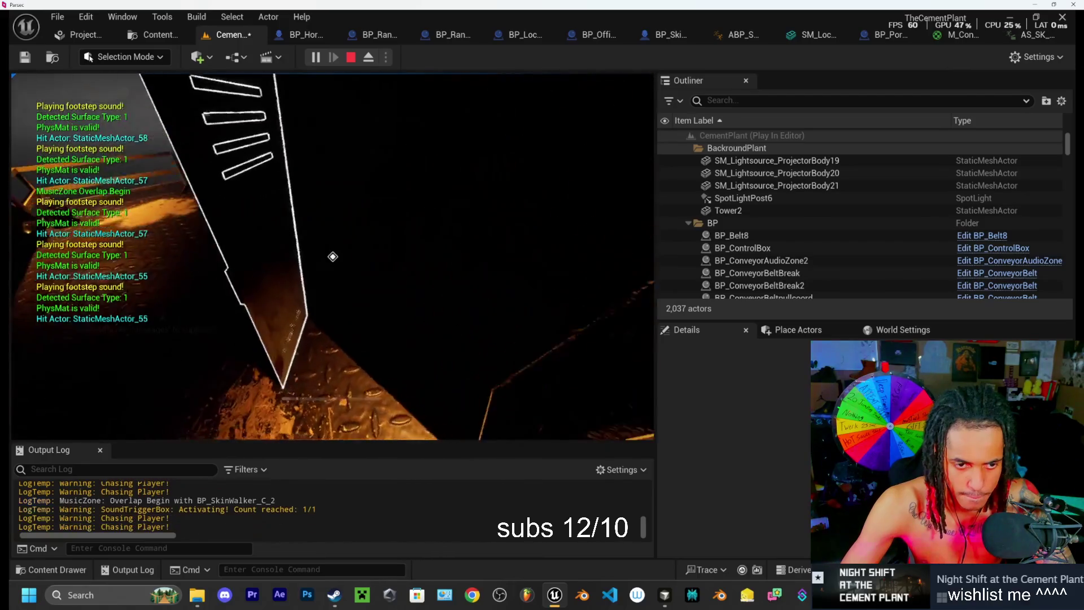
key(w)
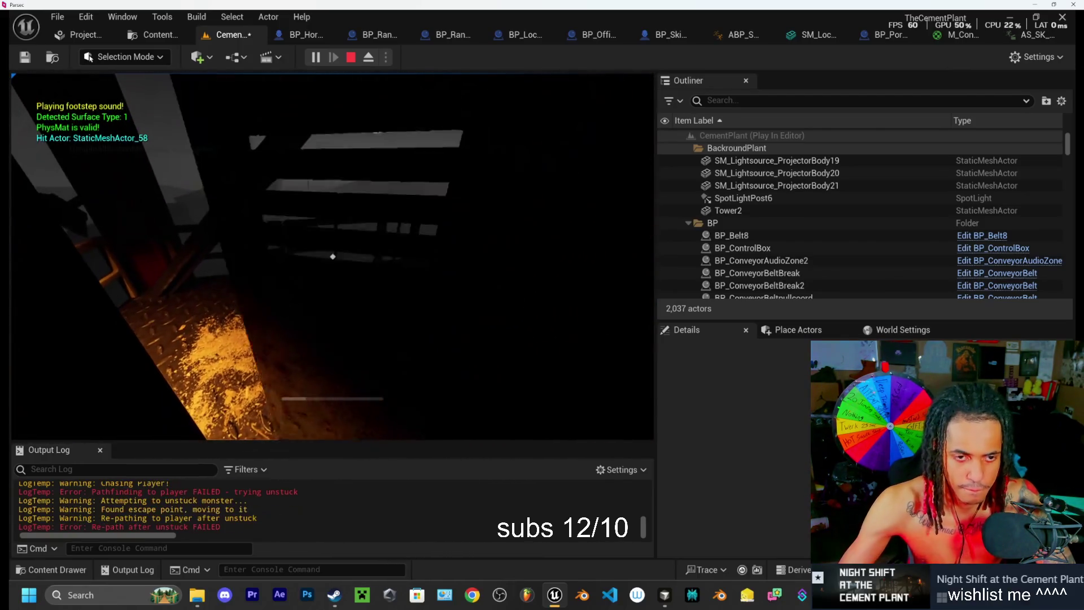
key(e)
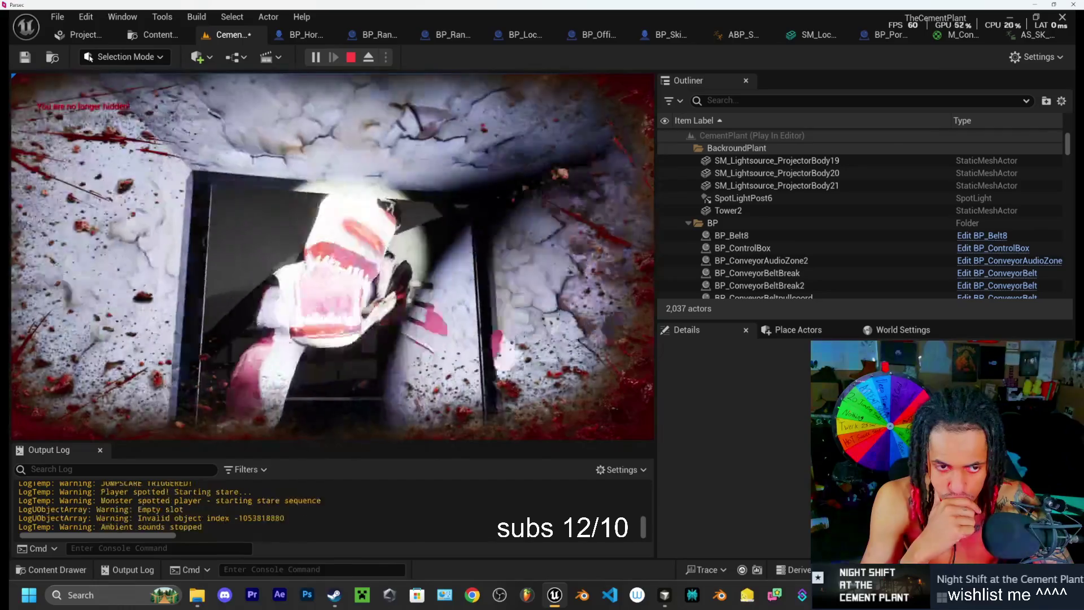
key(Escape)
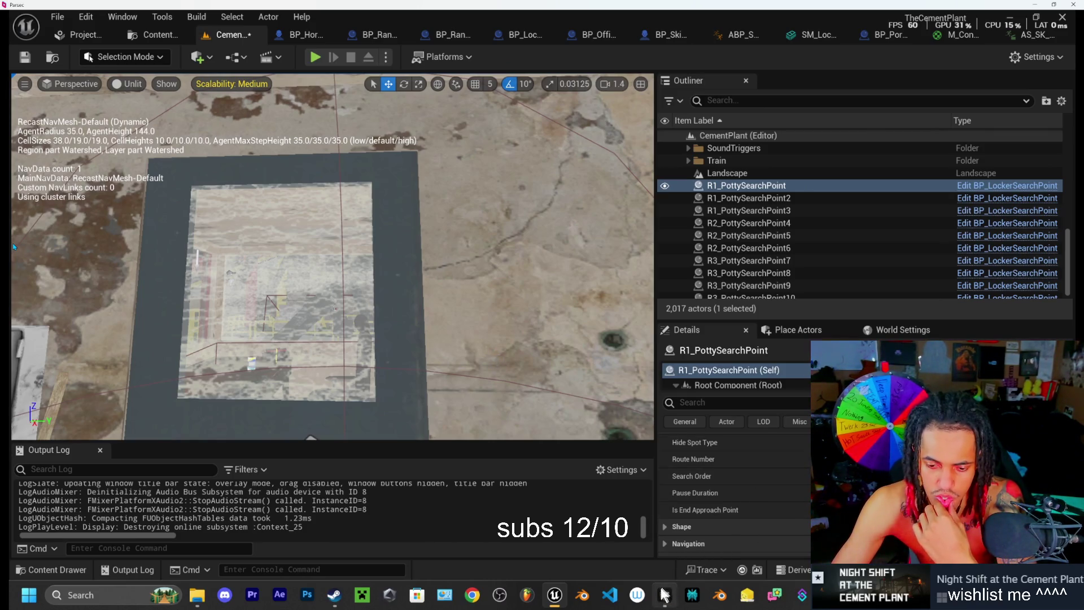
Step: Bring the SkinWalkerAIController.cpp editor window forward from the taskbar preview
mouse_move(663, 600)
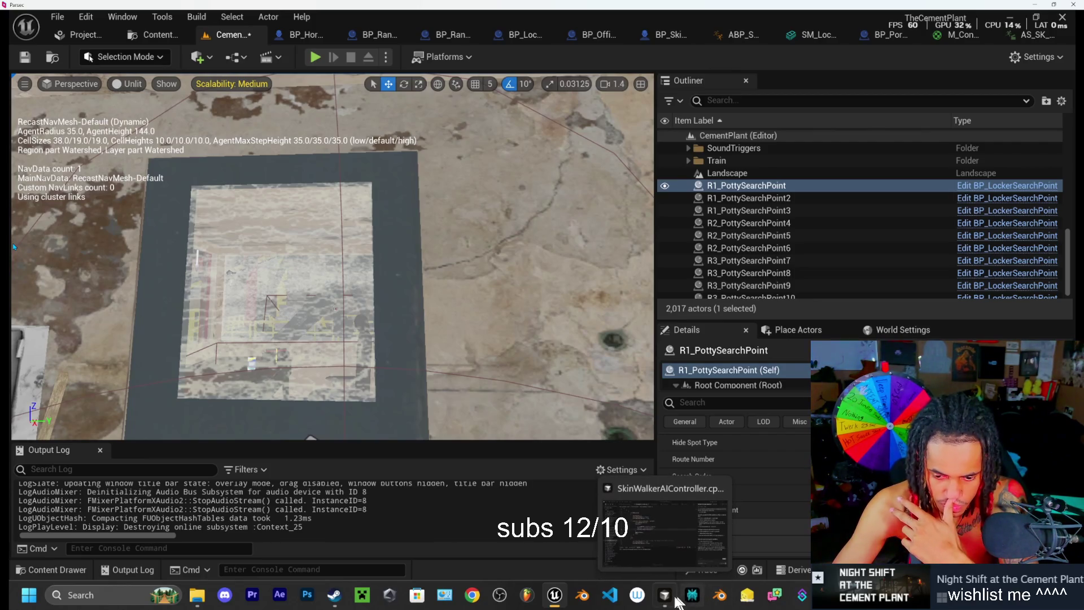
click(674, 597)
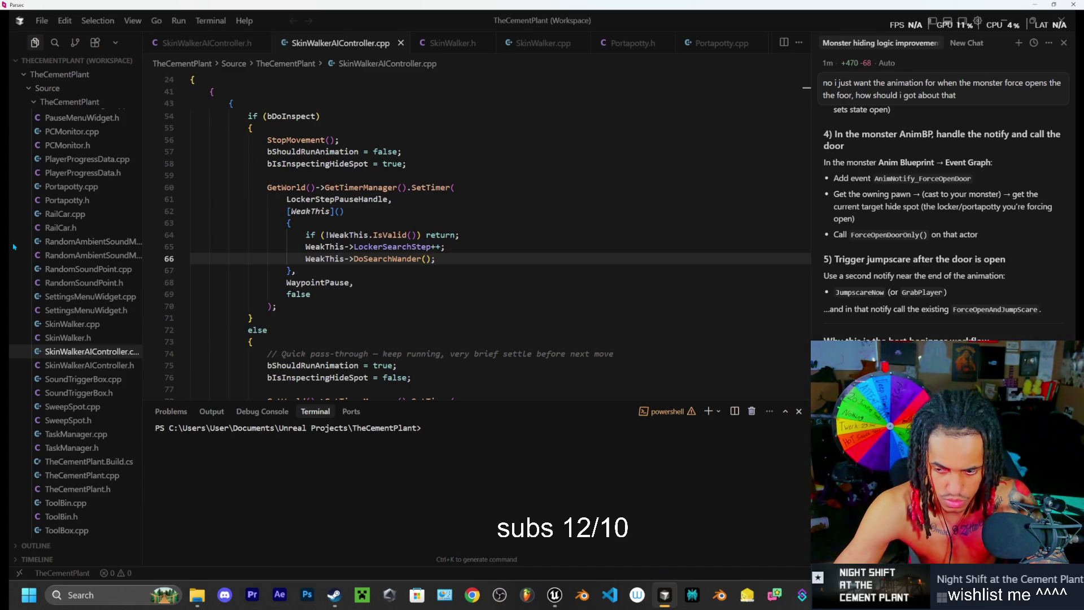
Step: Ask for a simpler door-yank approach, review the single ForceOpenDoor montage plan, and reply to go with it
key(Return)
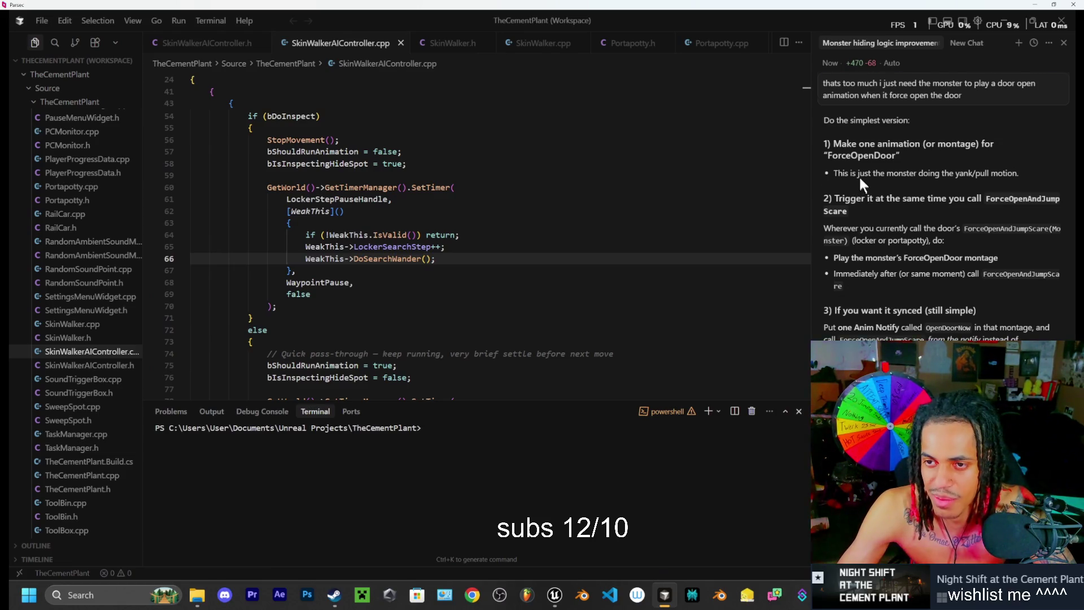
scroll(859, 175, up, 10)
scroll(861, 221, up, 5)
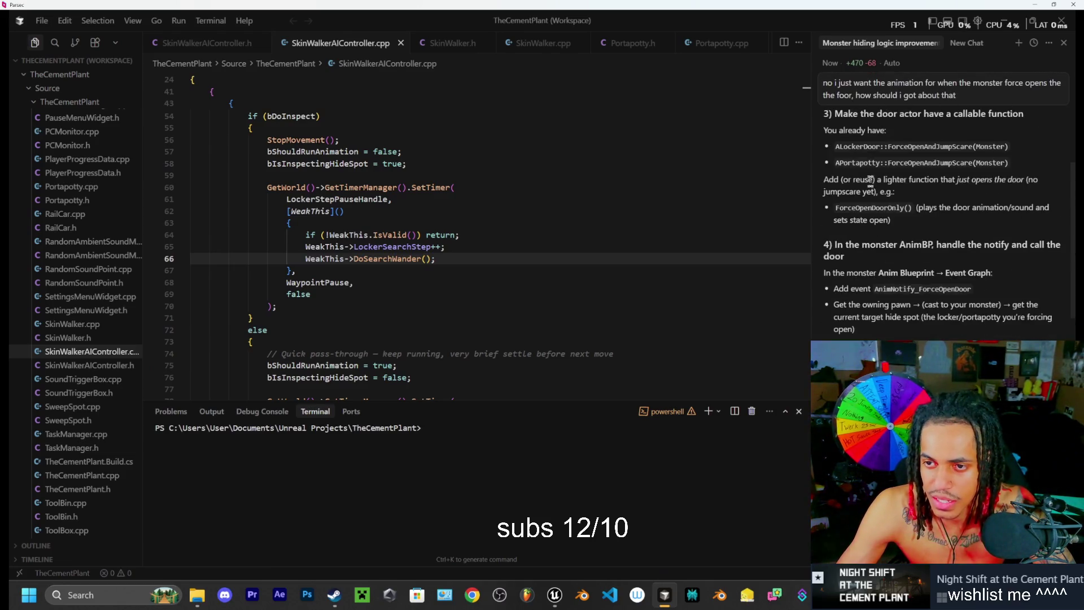
scroll(873, 242, down, 10)
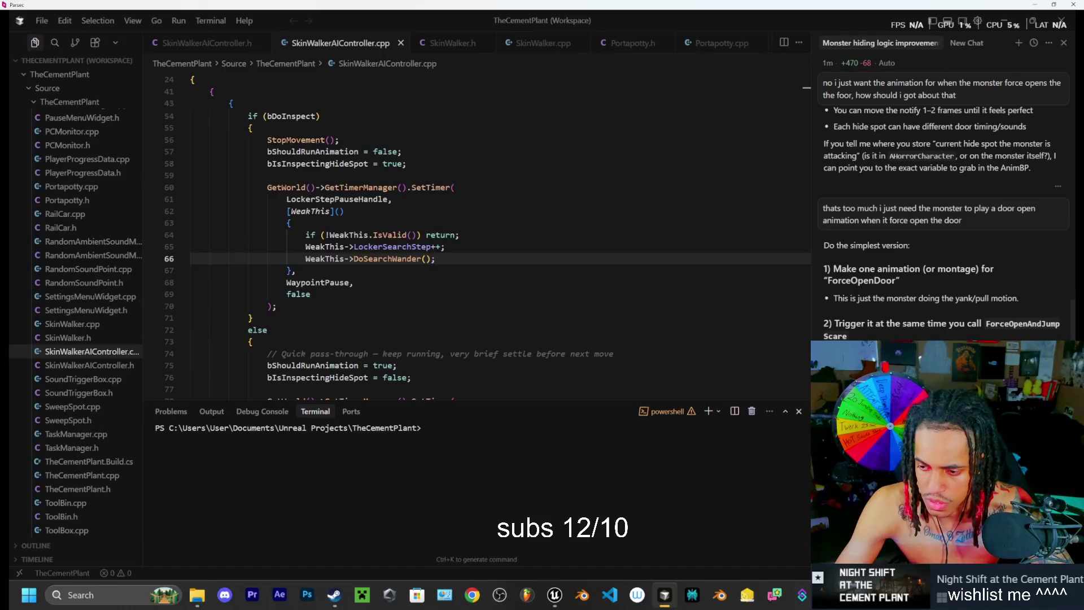
scroll(943, 226, down, 2)
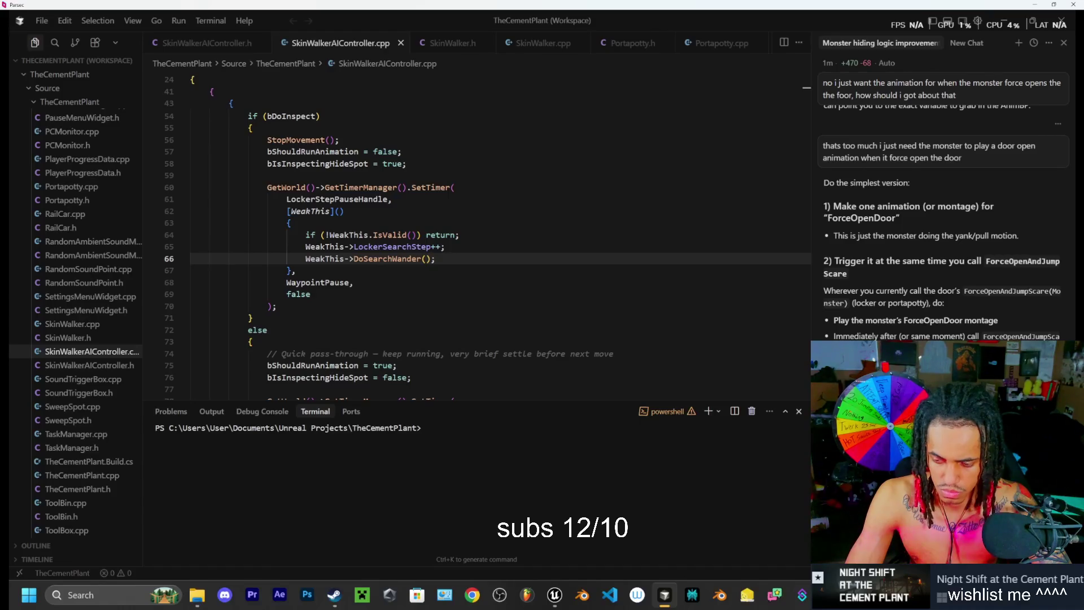
key(Return)
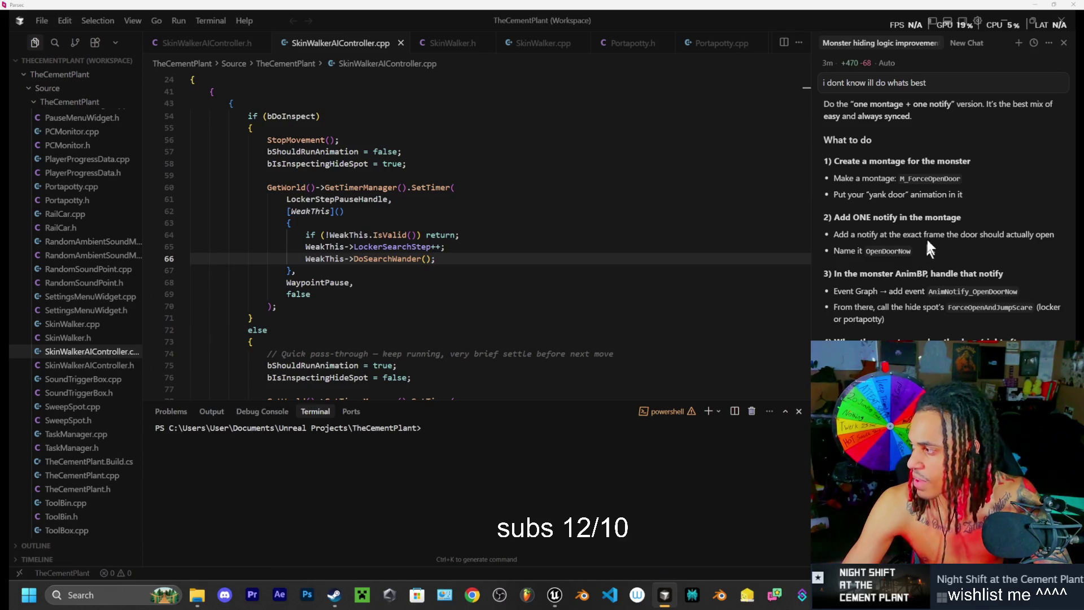
mouse_move(1024, 25)
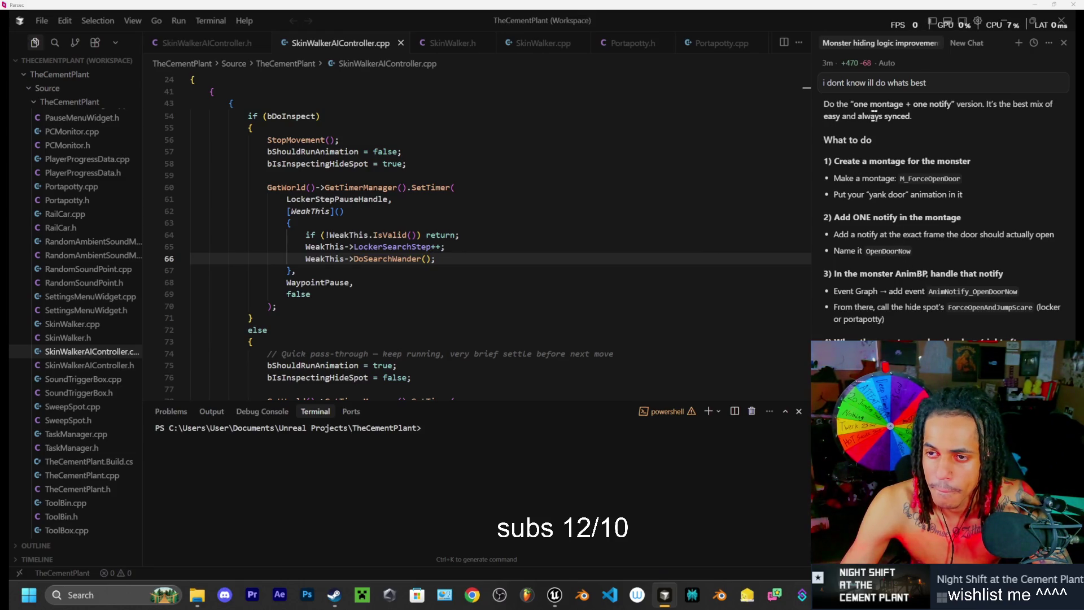
scroll(870, 179, down, 3)
scroll(866, 282, up, 1)
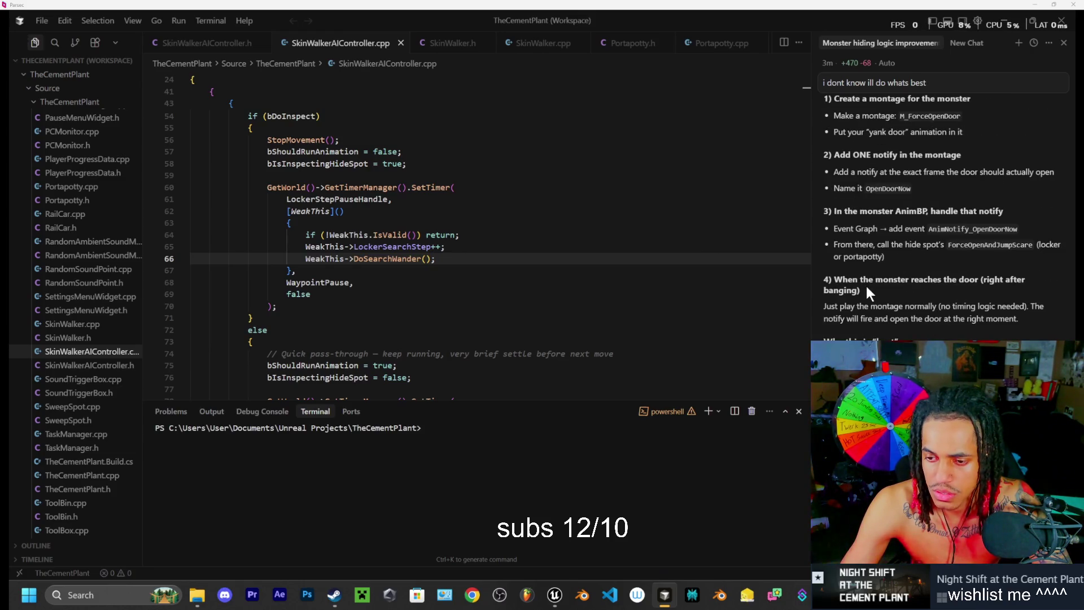
click(717, 593)
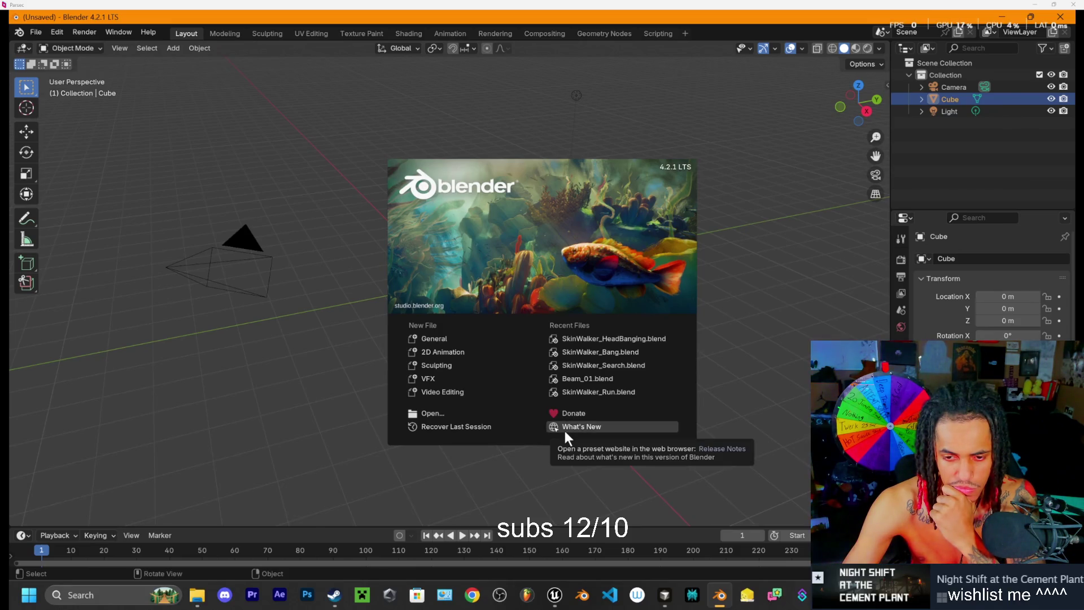
Step: Open the recent SkinWalker_Bang.blend and save a copy as SkinWalker_YankDoor.blend
click(629, 352)
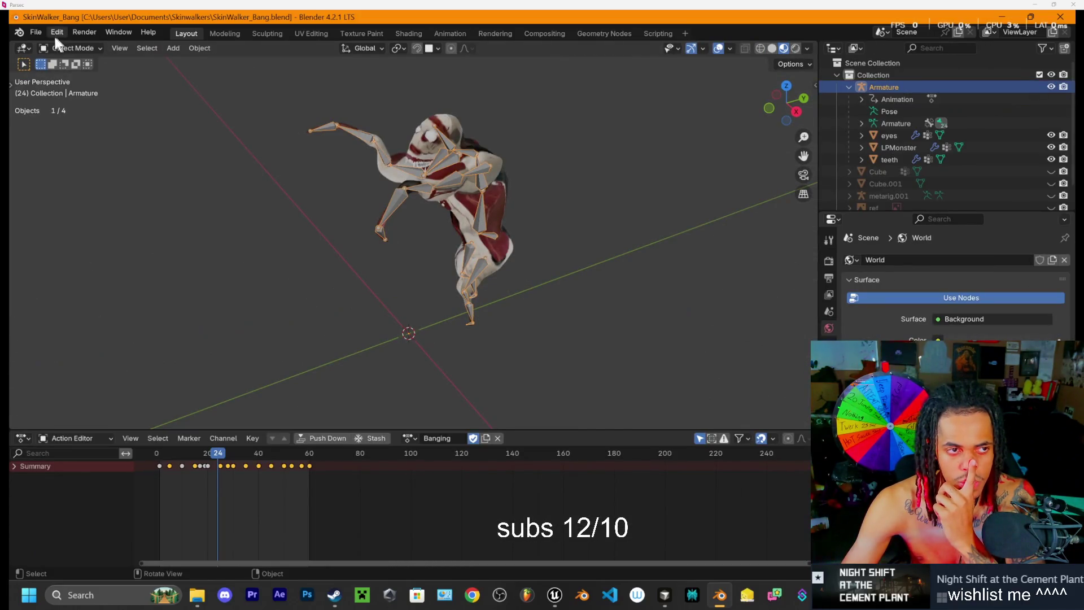
click(38, 33)
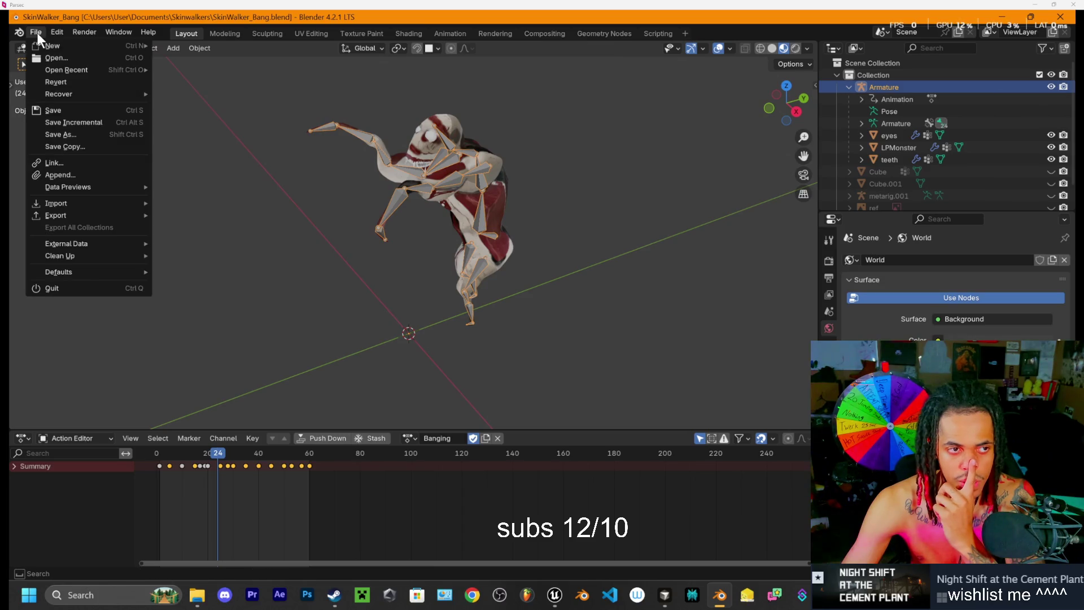
click(76, 133)
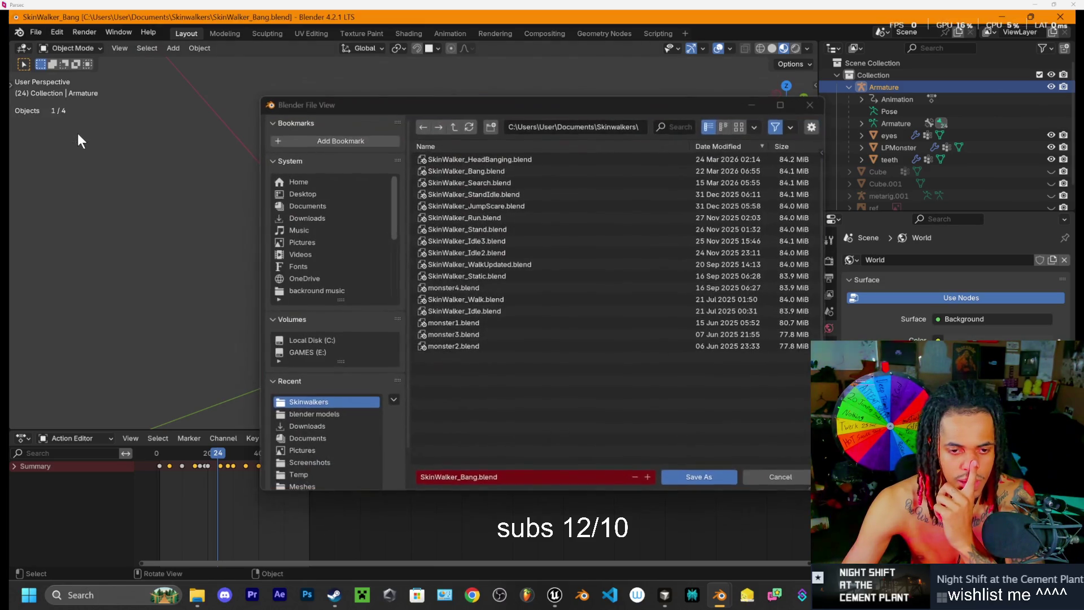
click(500, 476)
click(478, 476)
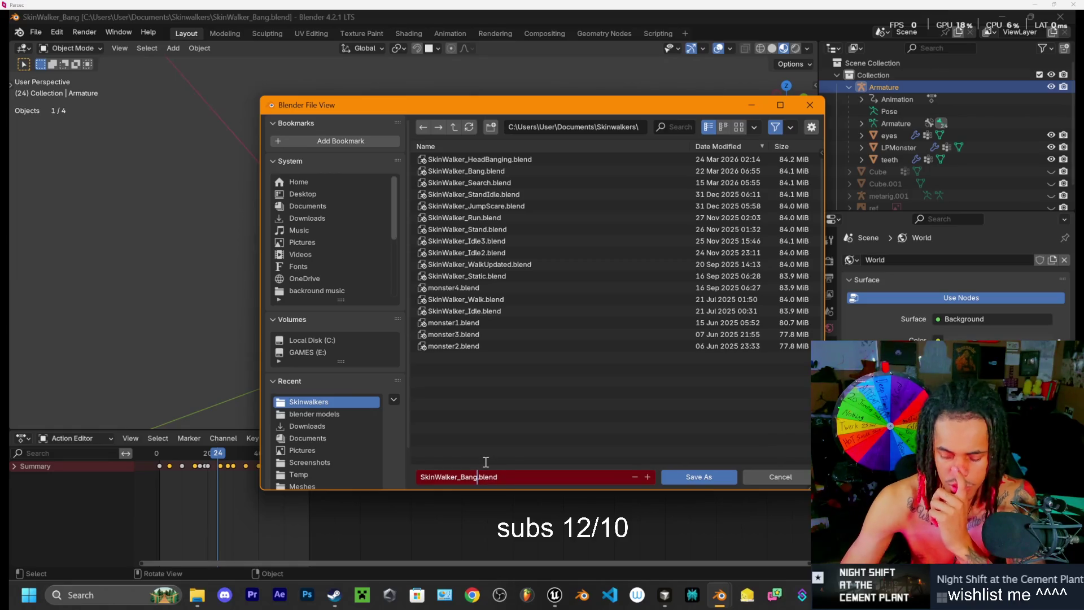
key(BackSpace)
key(BackSpace)
key(BackSpace)
key(BackSpace)
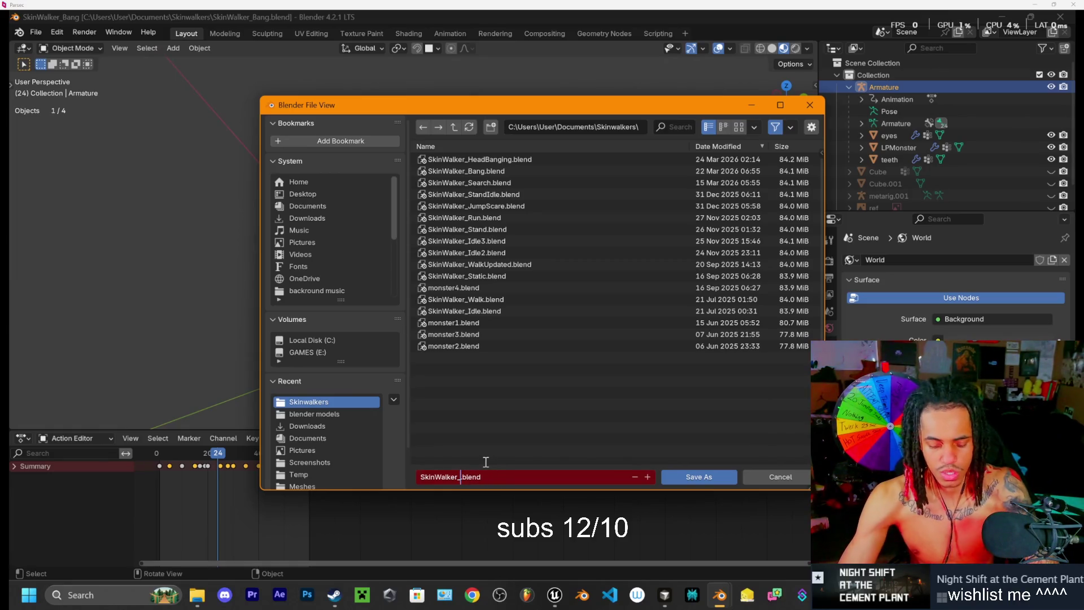
text(Yank)
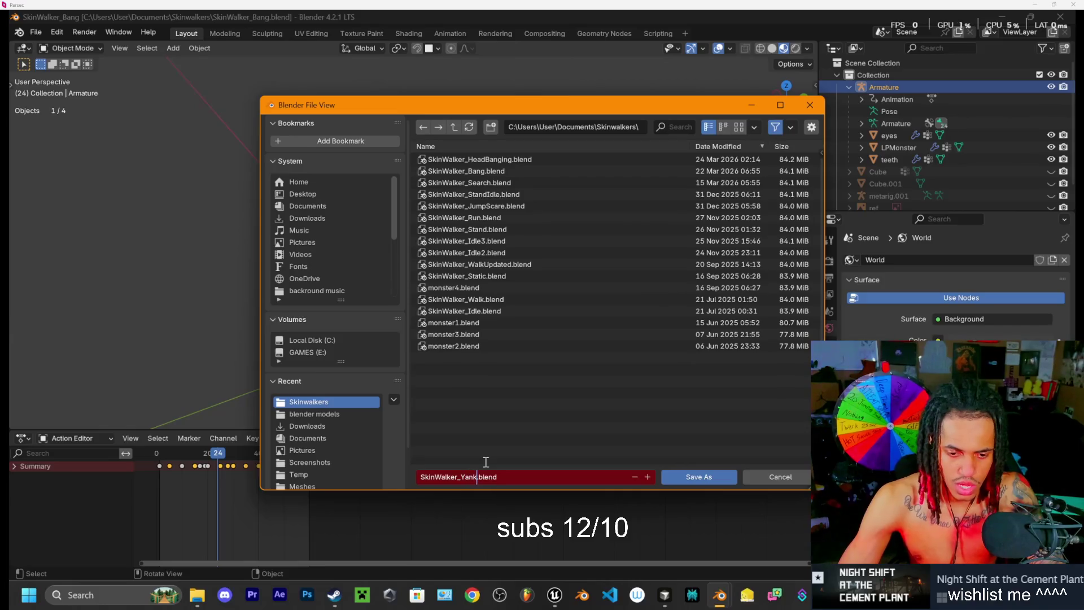
text(Door)
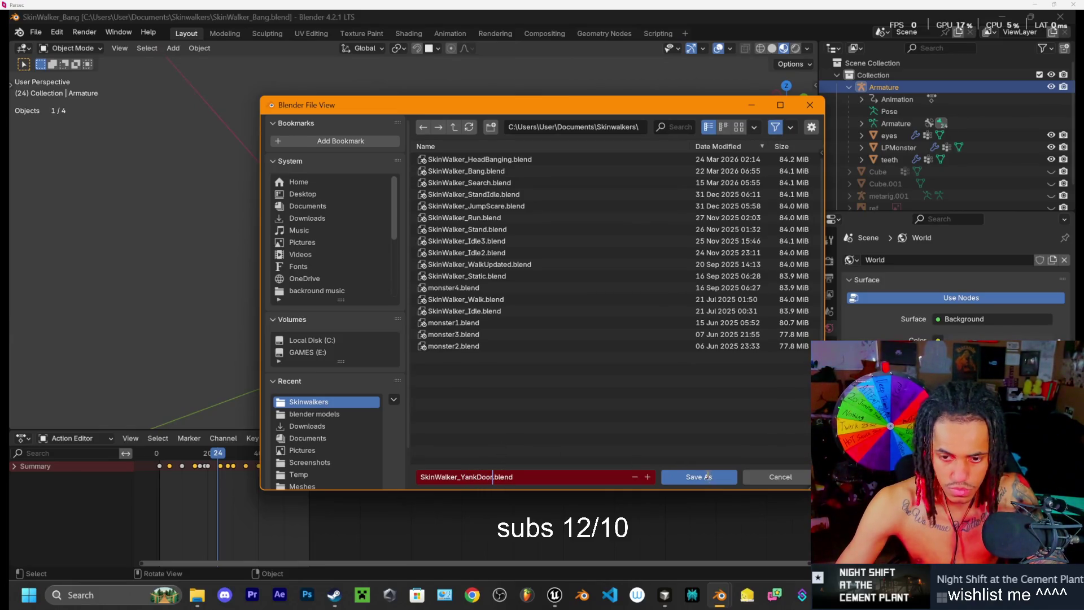
click(692, 480)
click(693, 477)
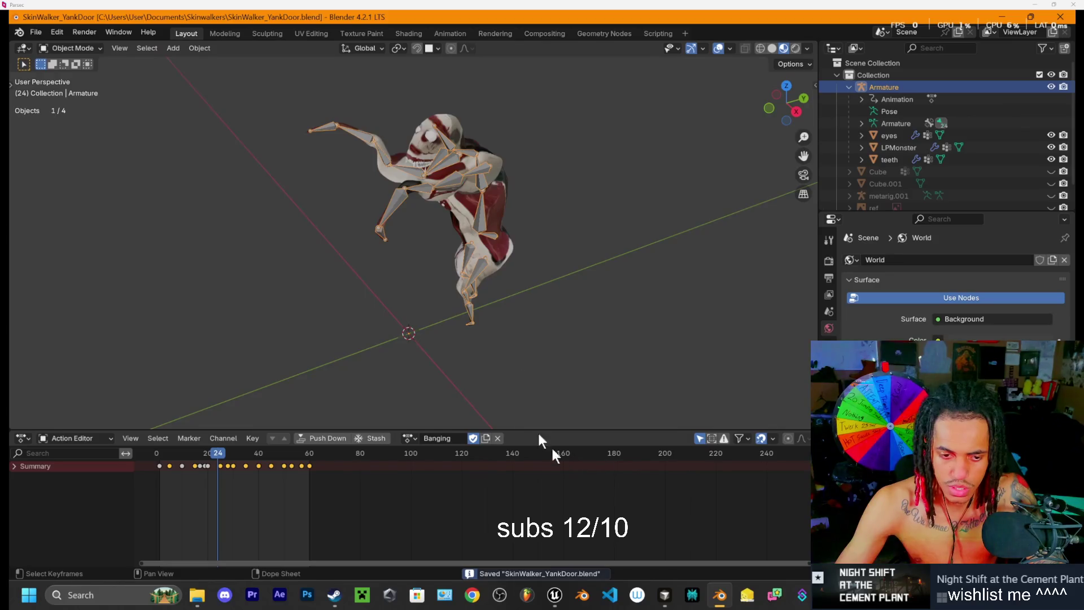
Step: Rename the Banging action to YankDoor in the Action Editor
click(460, 438)
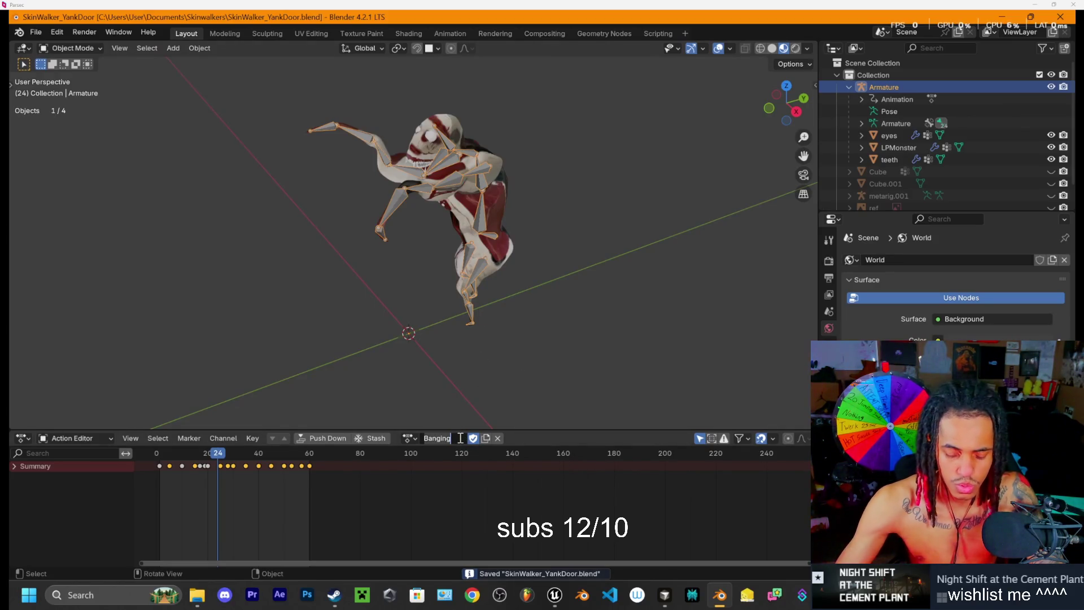
key(BackSpace)
text(YankDoor)
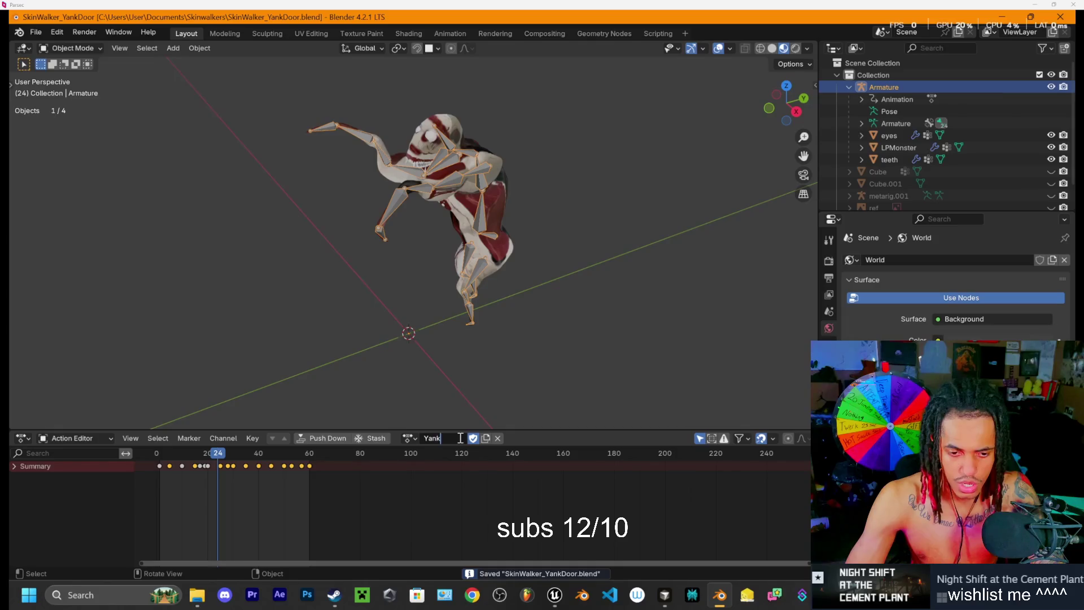
key(Return)
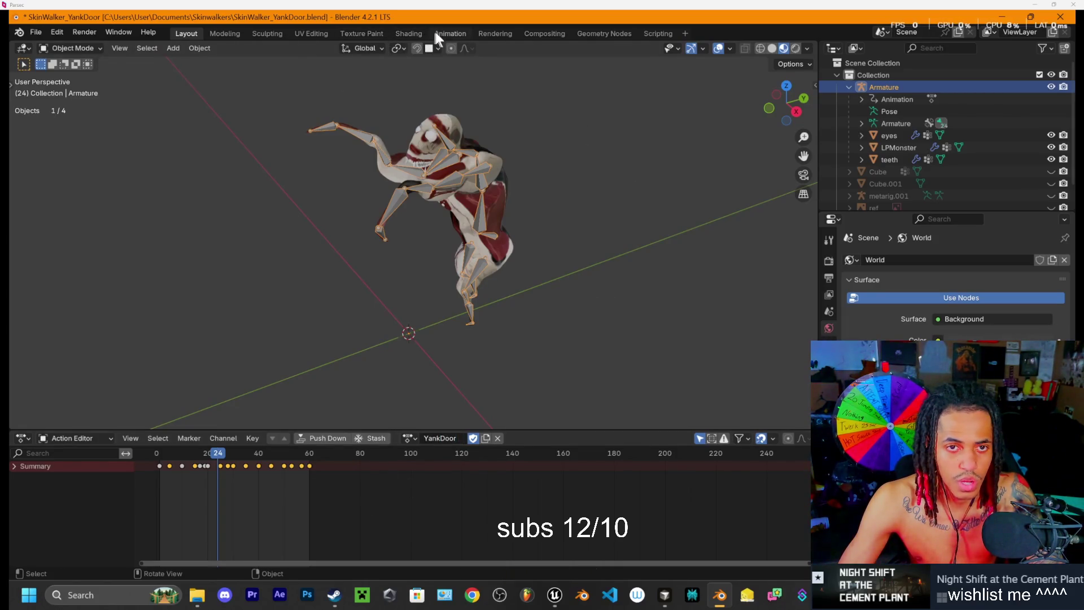
Step: In the Animation workspace, rewind the timeline and unhide Cube.001 in the Outliner
click(450, 34)
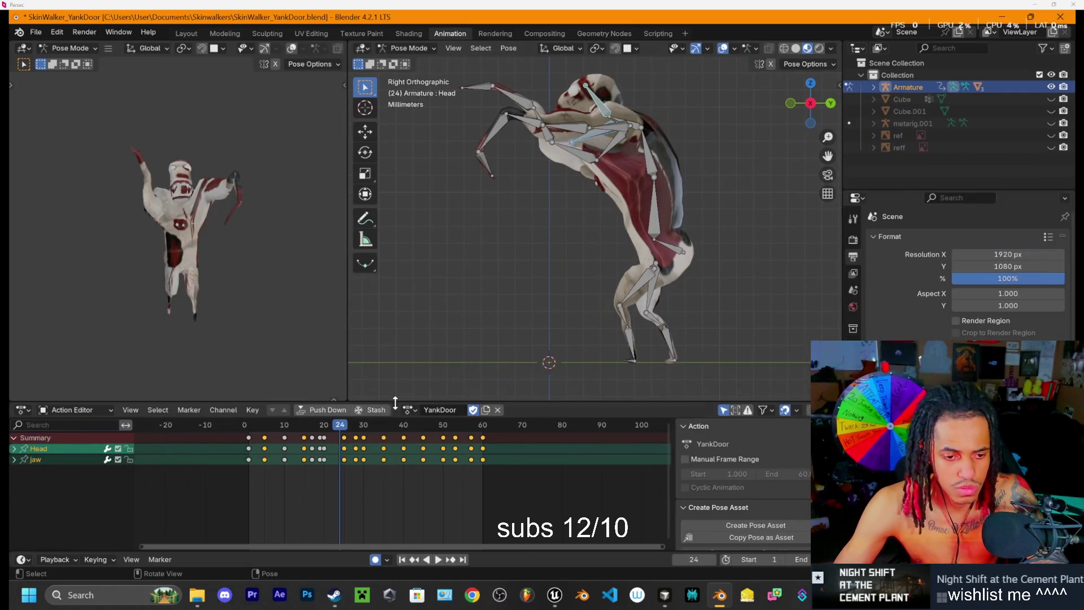
drag(331, 430, 239, 434)
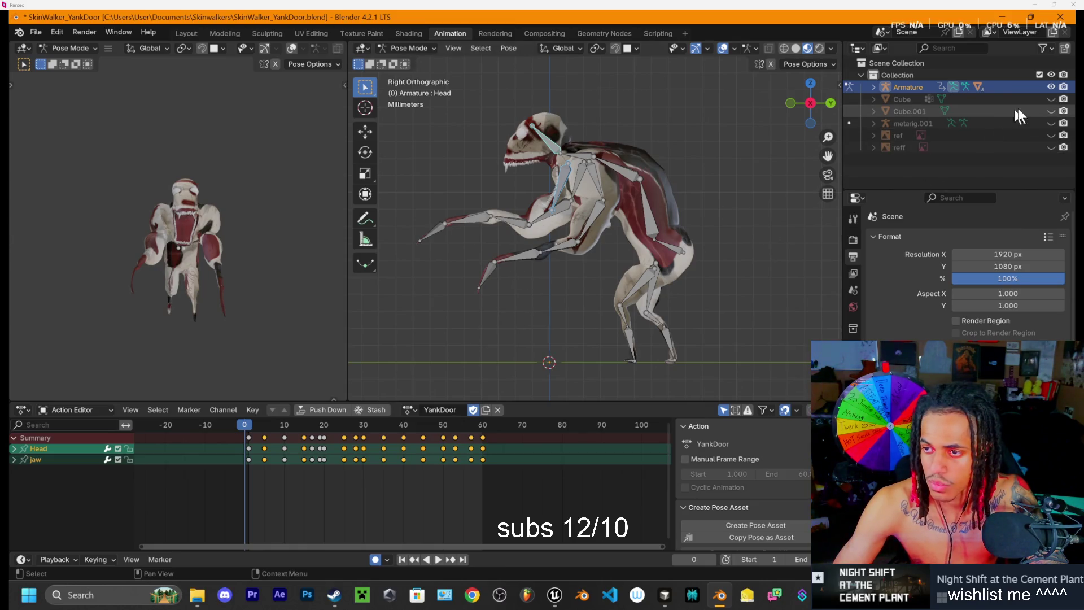
click(1051, 99)
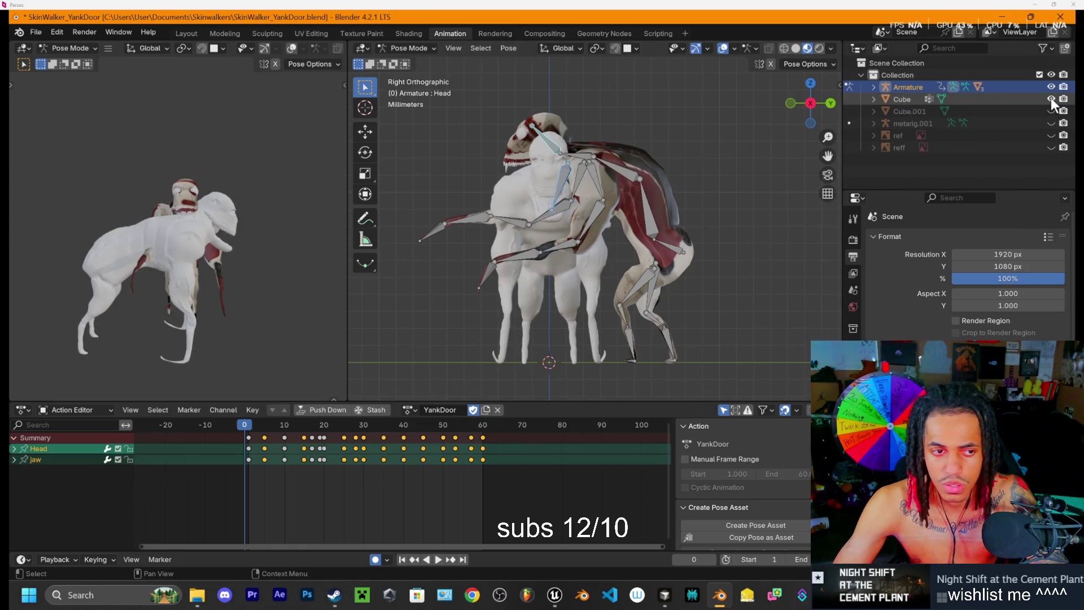
click(1051, 99)
click(1051, 112)
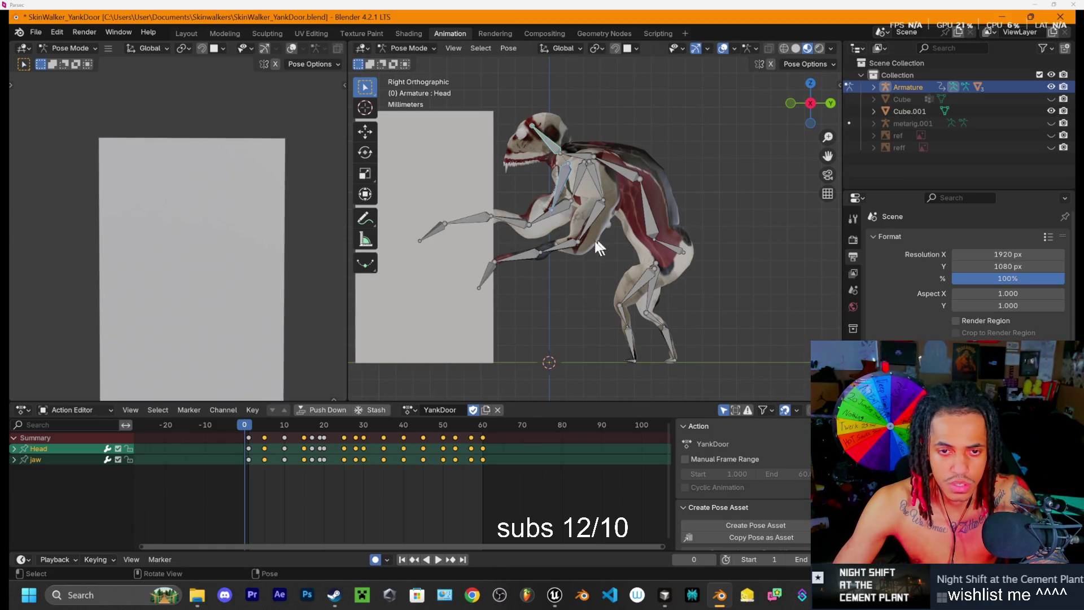
Step: Orbit around the creature, return to the side orthographic view, and play the animation
scroll(598, 232, down, 1)
right_click(668, 164)
click(668, 162)
drag(449, 166, 677, 170)
click(813, 105)
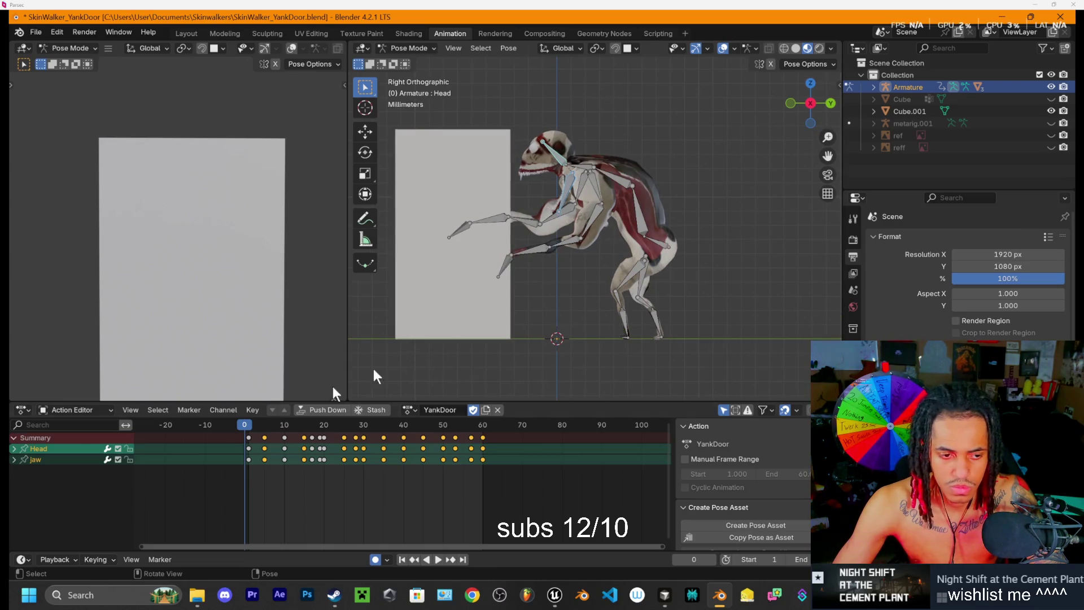
key(space)
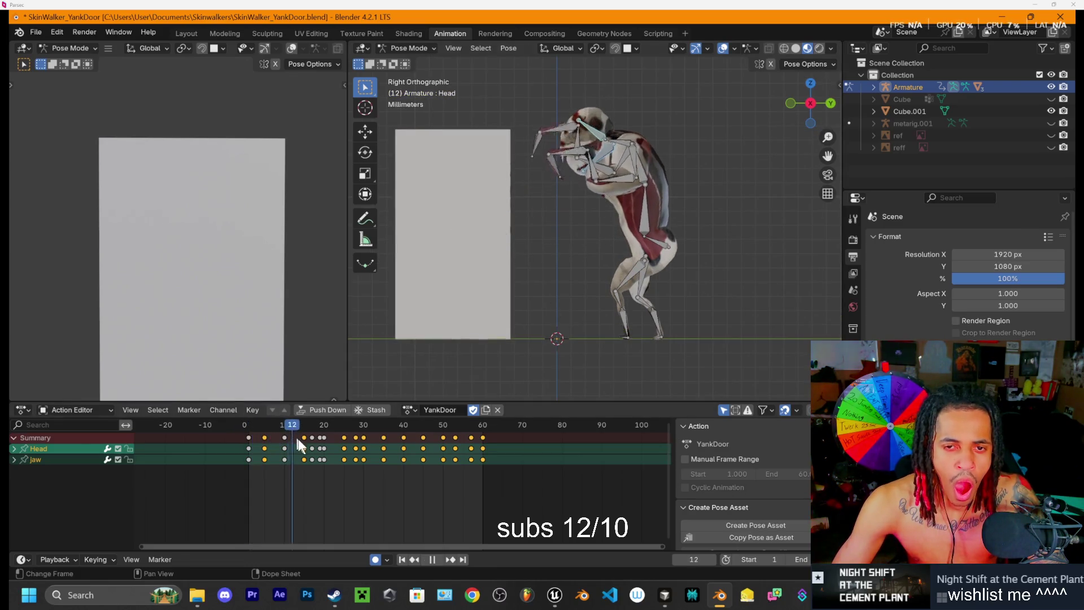
mouse_move(331, 459)
mouse_down()
mouse_move(225, 445)
mouse_move(334, 476)
mouse_move(263, 478)
mouse_move(283, 475)
mouse_up()
mouse_move(686, 252)
mouse_down()
mouse_move(723, 208)
mouse_move(616, 238)
mouse_move(428, 211)
mouse_move(452, 227)
mouse_move(529, 212)
mouse_move(704, 216)
mouse_up()
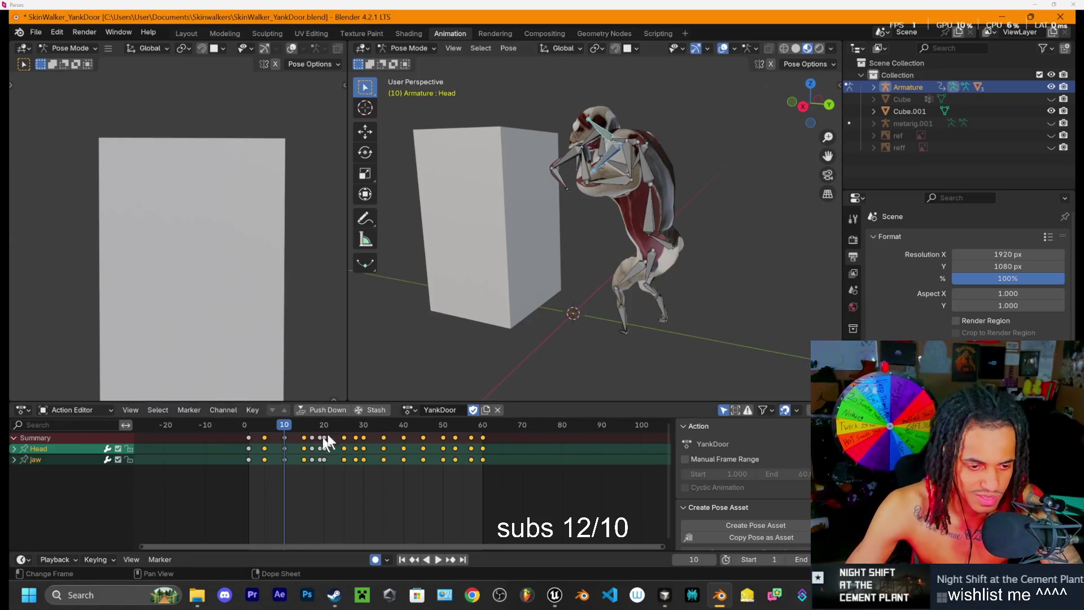
key(space)
key(Escape)
mouse_move(381, 362)
mouse_down()
mouse_move(680, 239)
mouse_move(675, 229)
mouse_up()
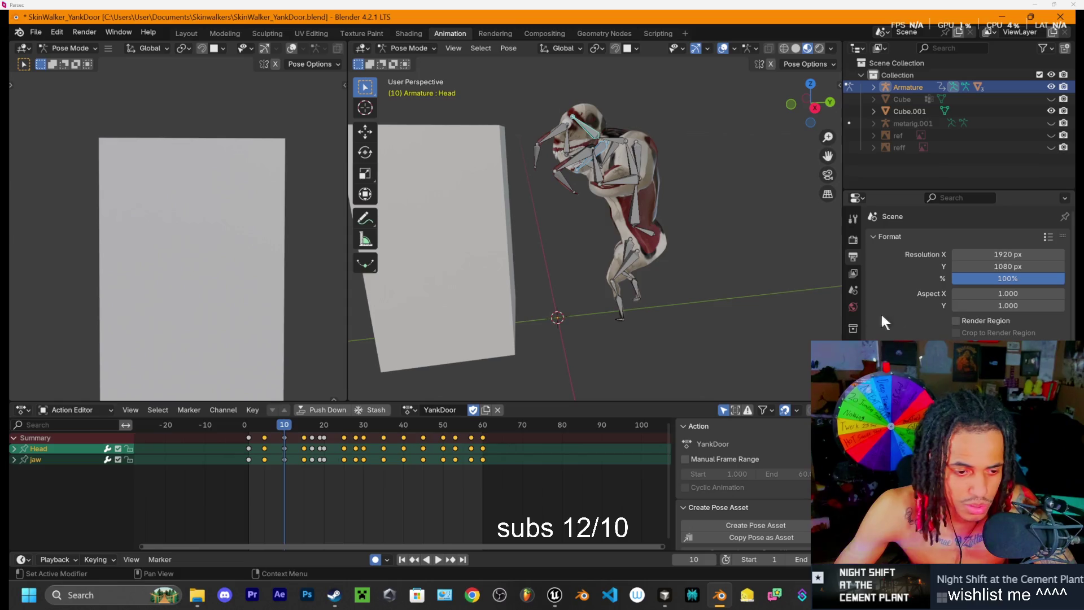
Step: Switch to a side orthographic view and play the YankDoor animation from frame 10
drag(733, 222, 762, 150)
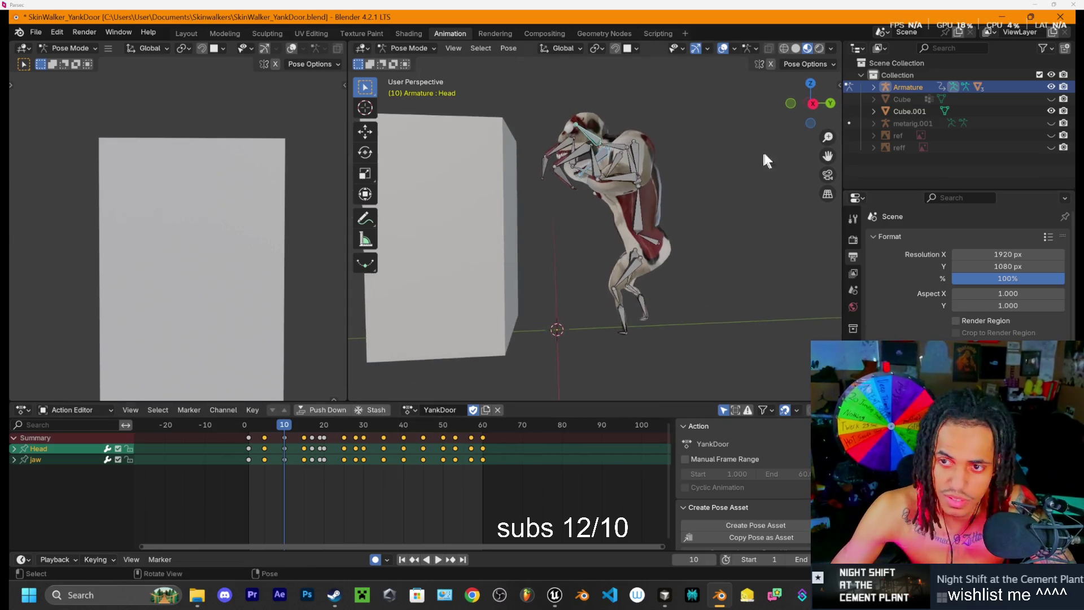
click(813, 103)
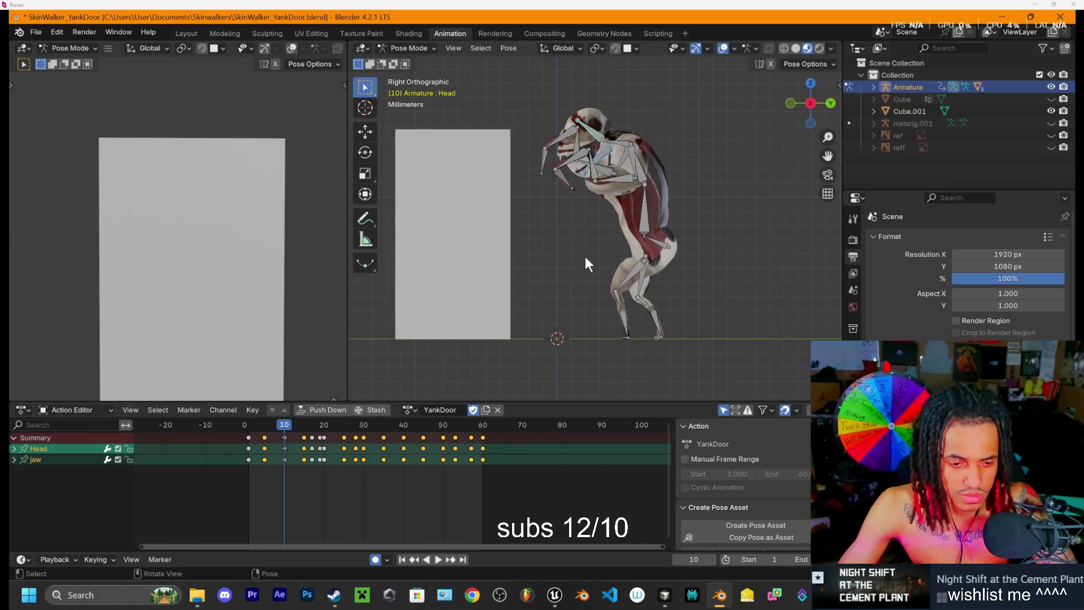
key(space)
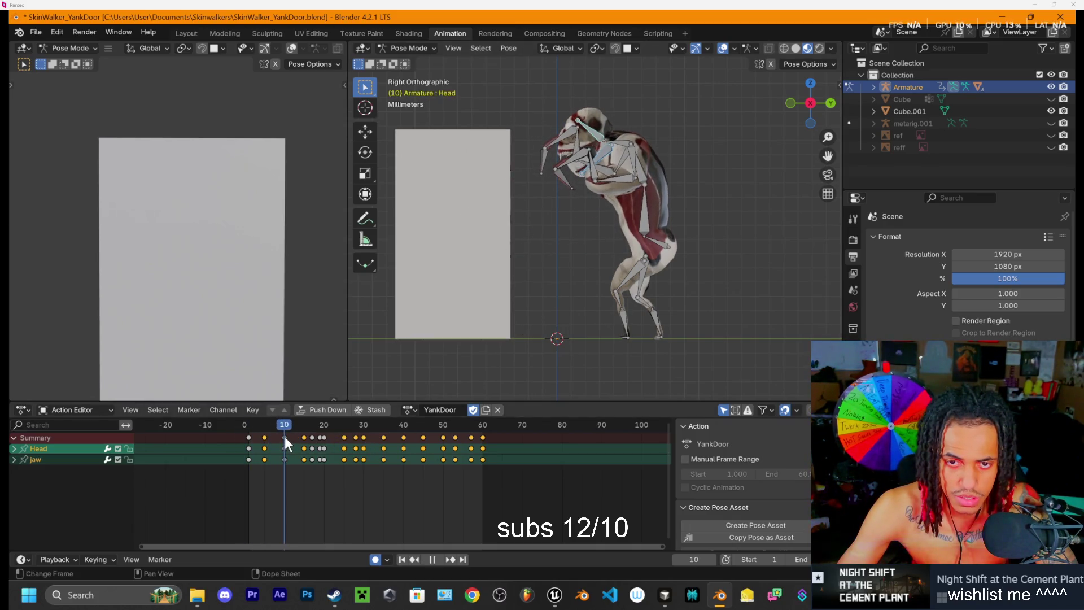
drag(303, 440, 286, 442)
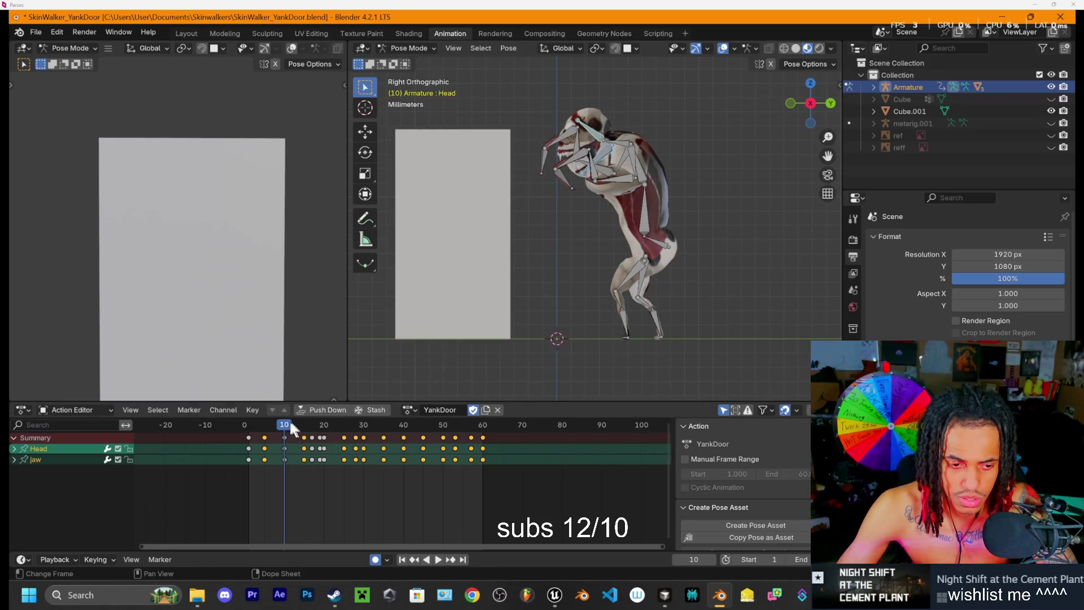
key(space)
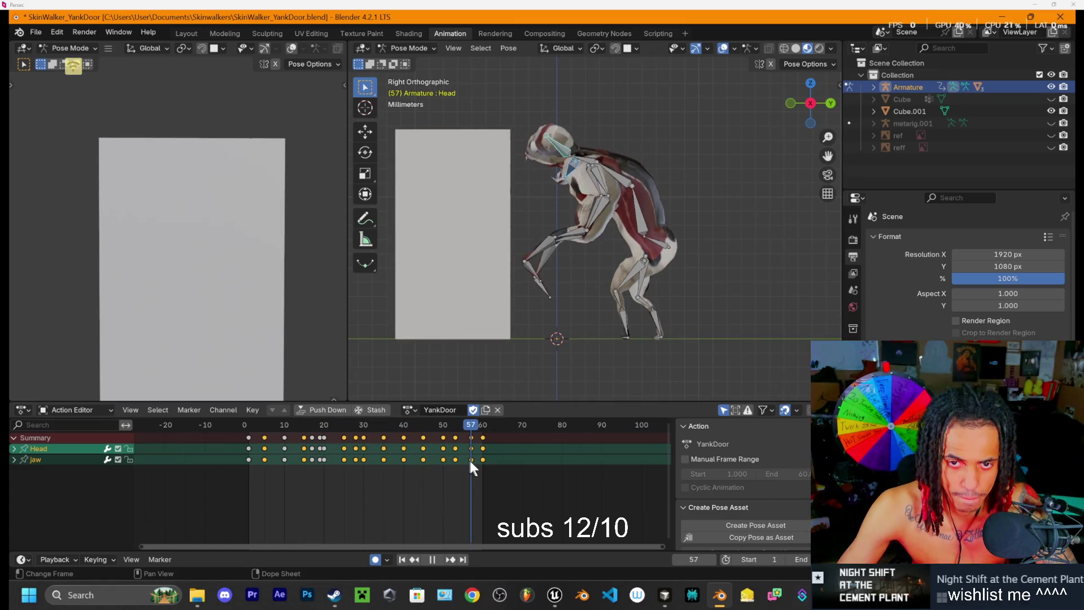
Step: Scrub through the ending, stop at frame 10, and box-select keyframes around frames 15–25
mouse_move(485, 466)
mouse_down()
mouse_move(391, 464)
mouse_move(477, 471)
mouse_move(402, 451)
mouse_move(439, 460)
mouse_up()
key(space)
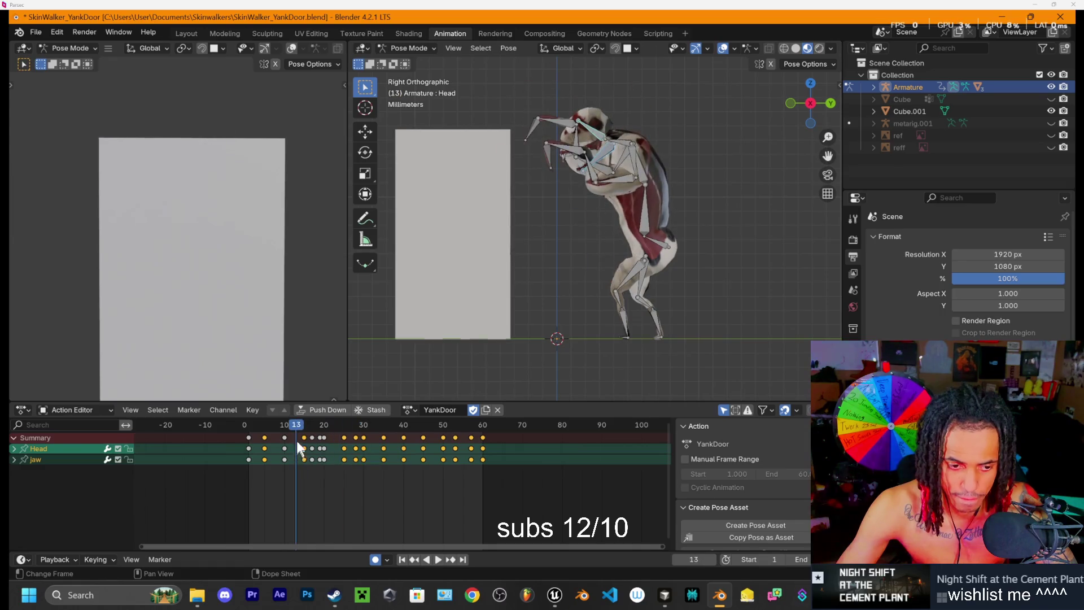
key(Down)
mouse_move(295, 433)
mouse_down()
mouse_move(480, 505)
mouse_move(351, 460)
mouse_up()
Step: Select all bones and delete every YankDoor keyframe after frame 10
key(a)
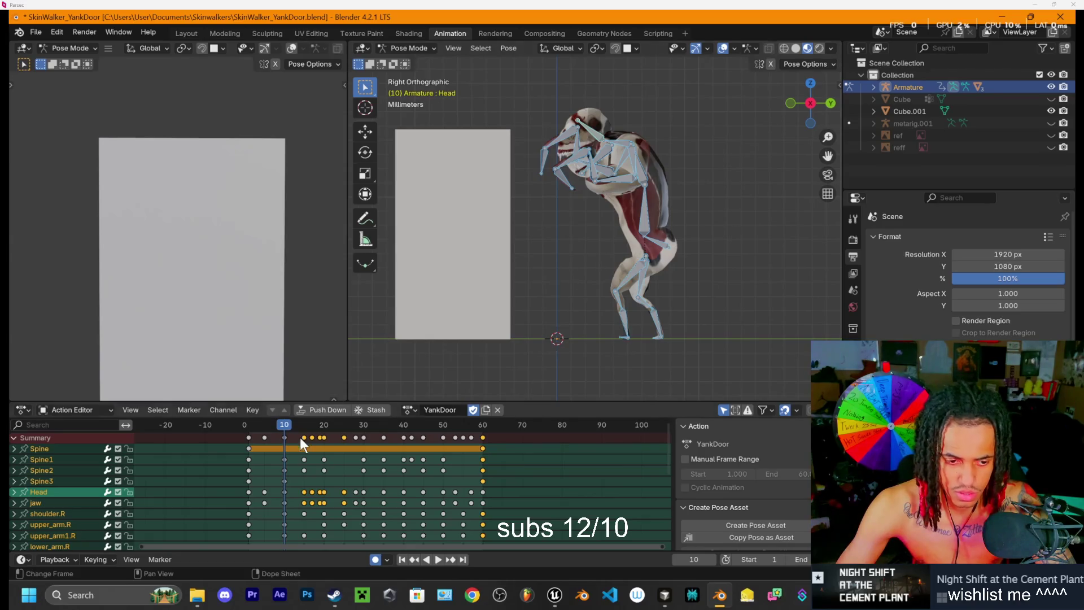
drag(300, 437, 538, 576)
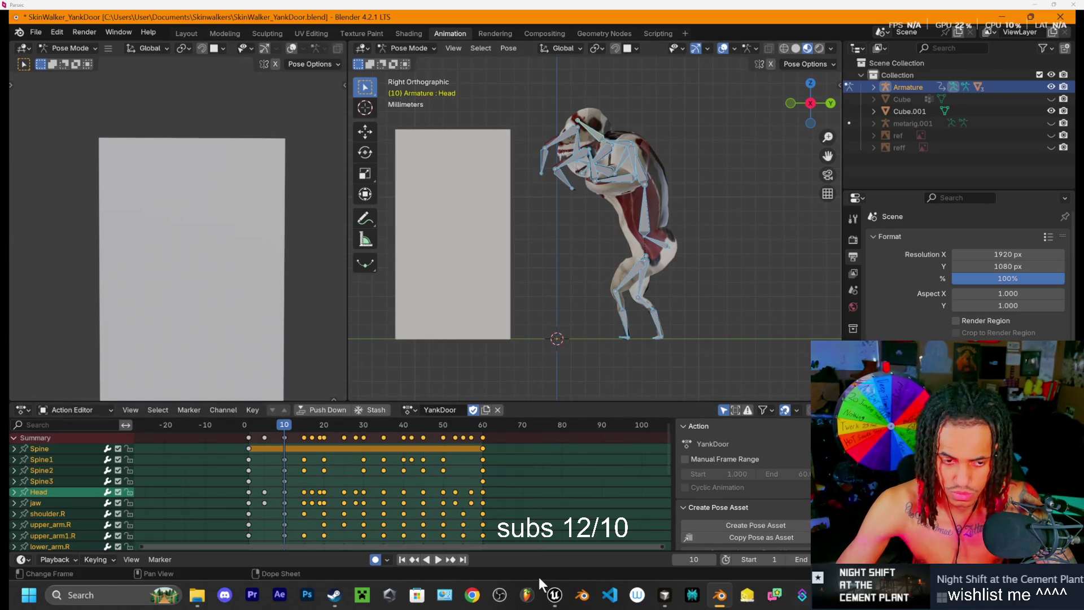
key(Delete)
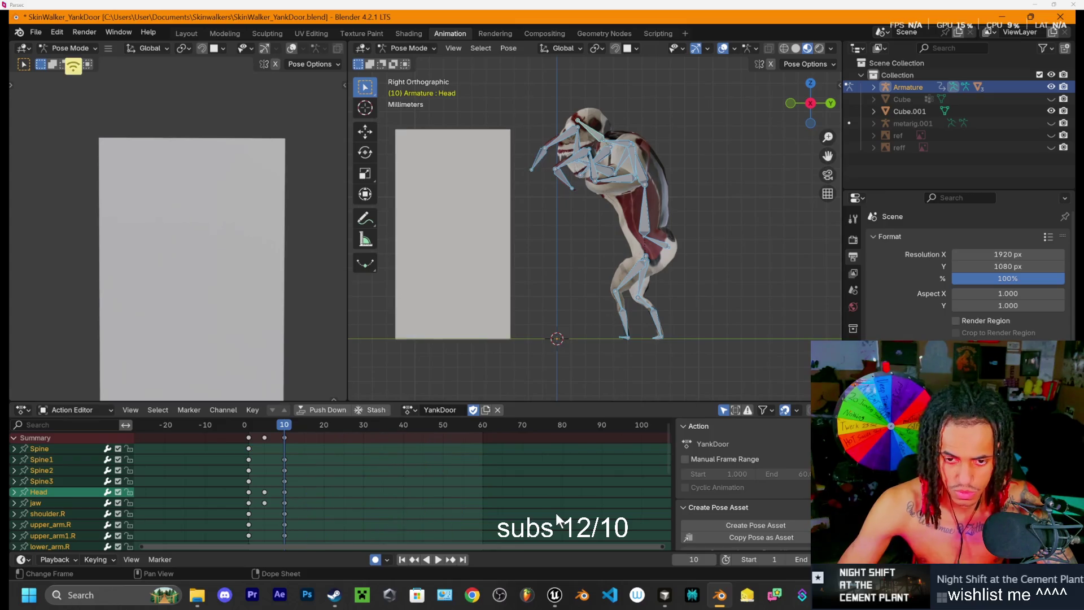
Step: Set the animation's end frame to 30
click(795, 559)
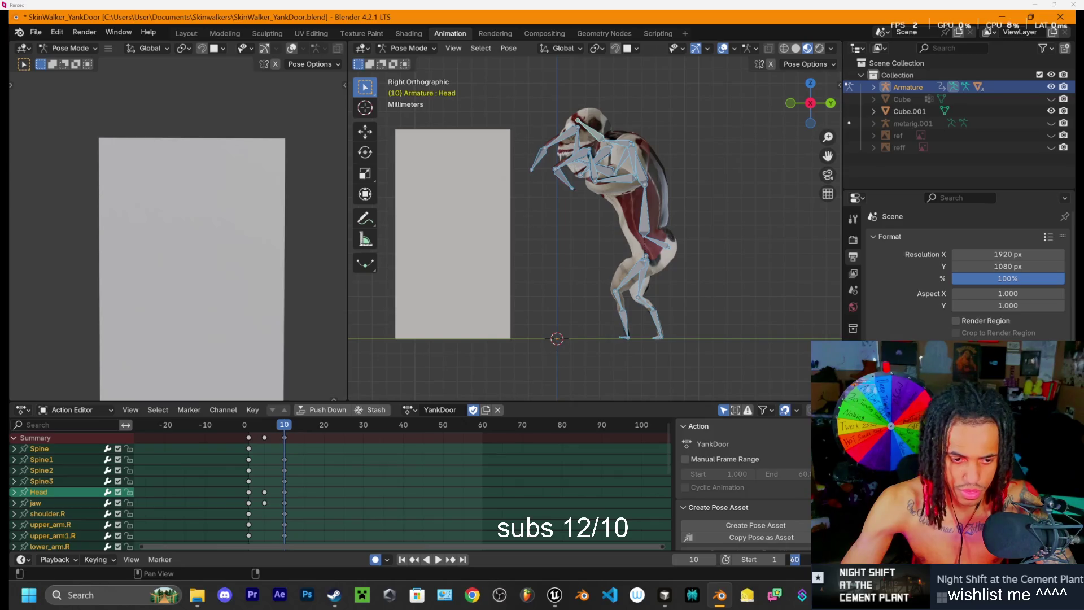
text(30)
key(Return)
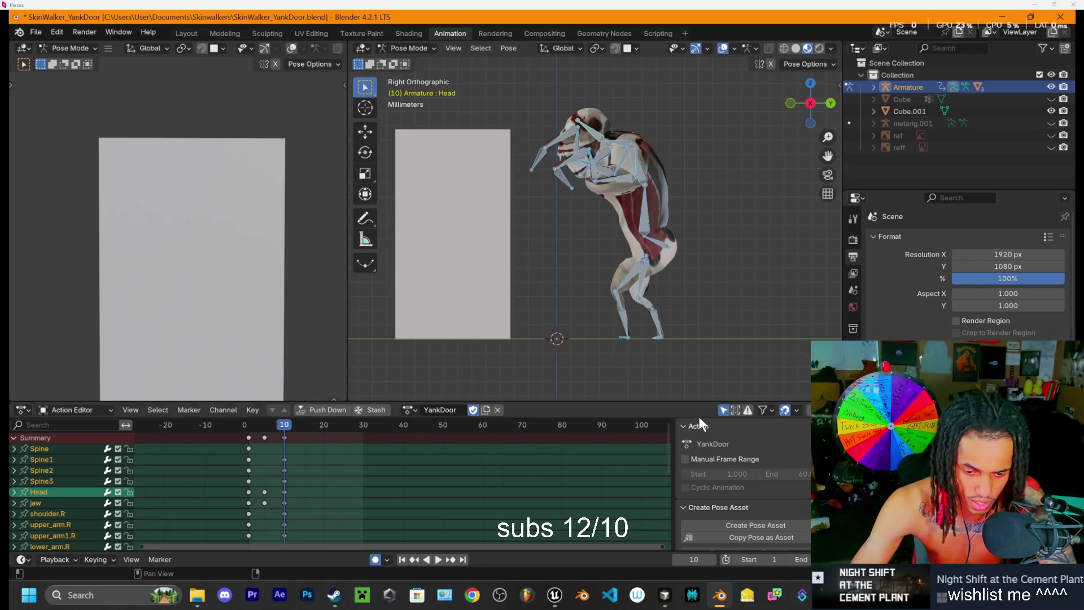
click(554, 595)
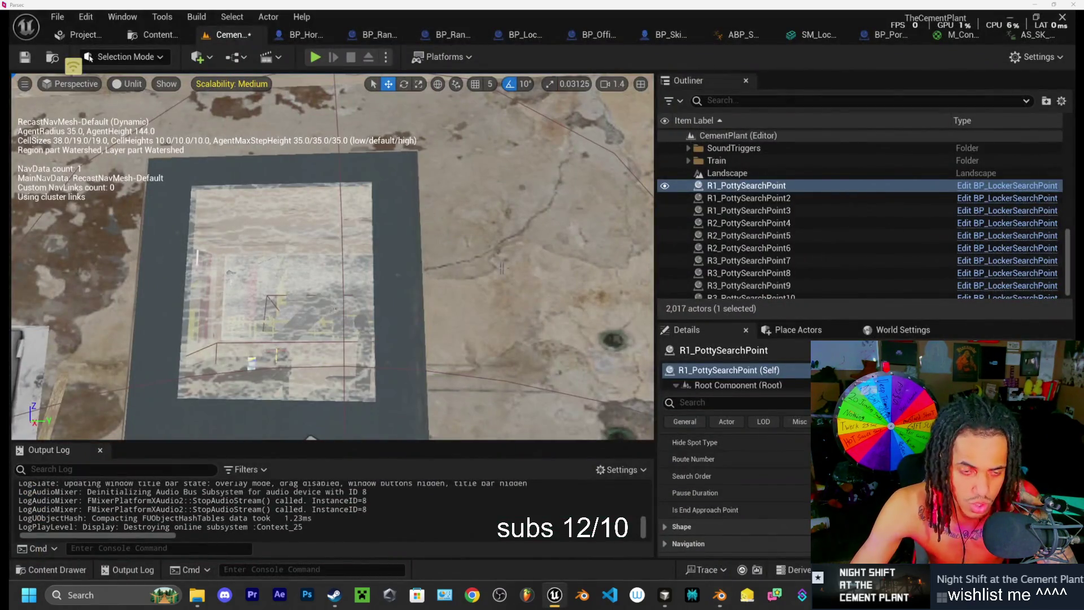
Step: Look around the Cement Plant level and briefly launch then stop a test play
scroll(268, 304, down, 10)
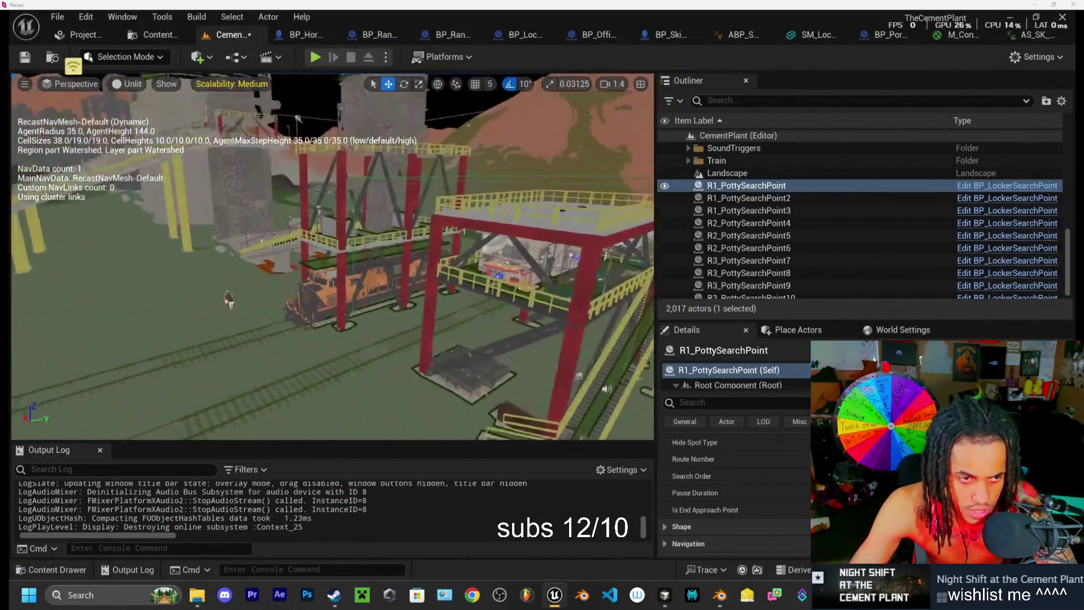
scroll(268, 303, down, 5)
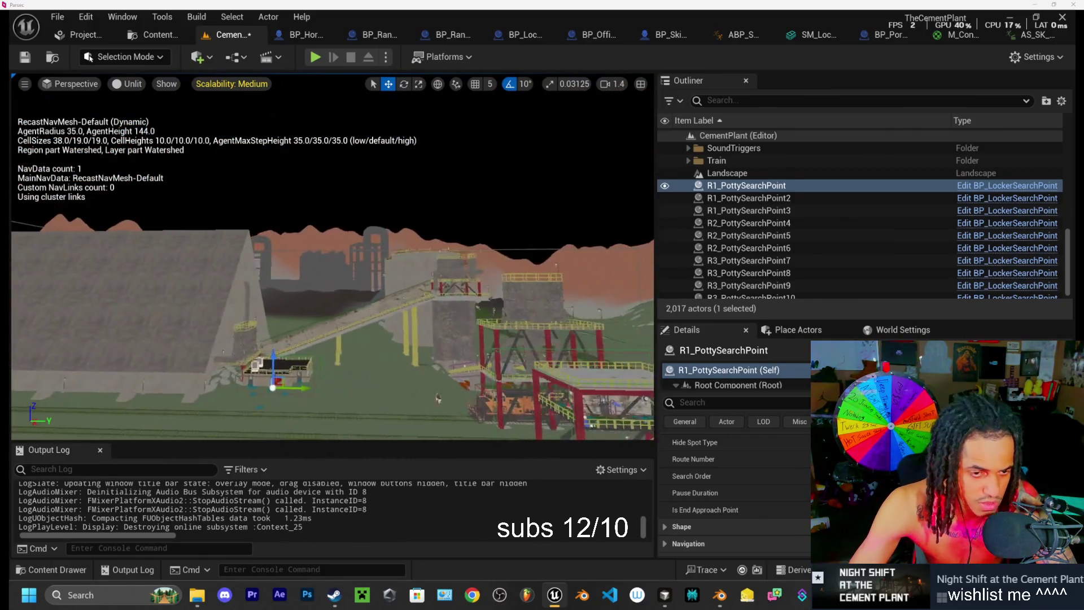
scroll(268, 303, up, 5)
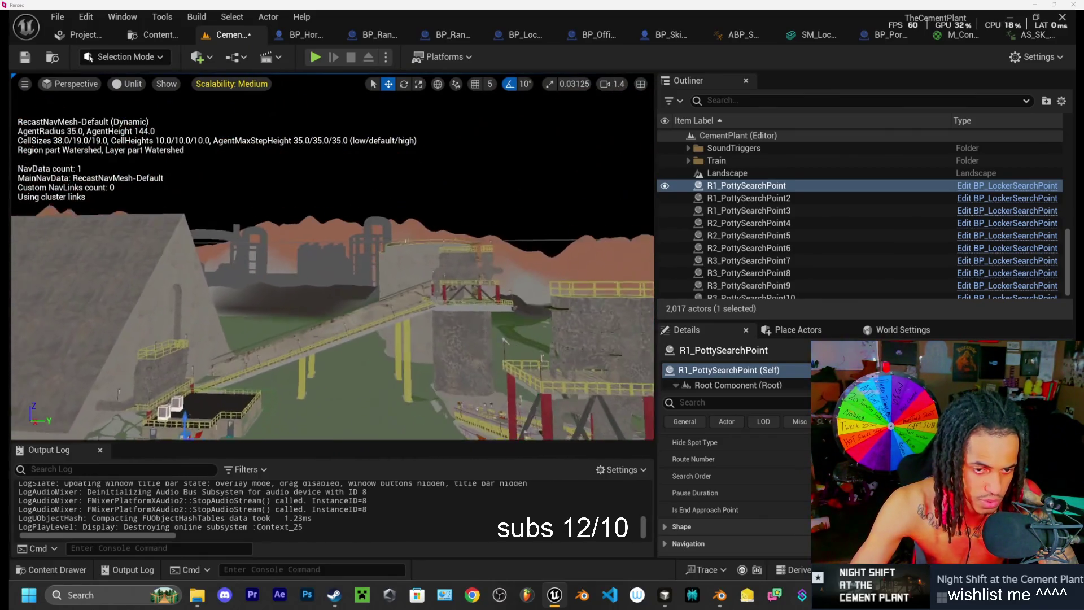
scroll(268, 303, up, 3)
scroll(268, 303, up, 5)
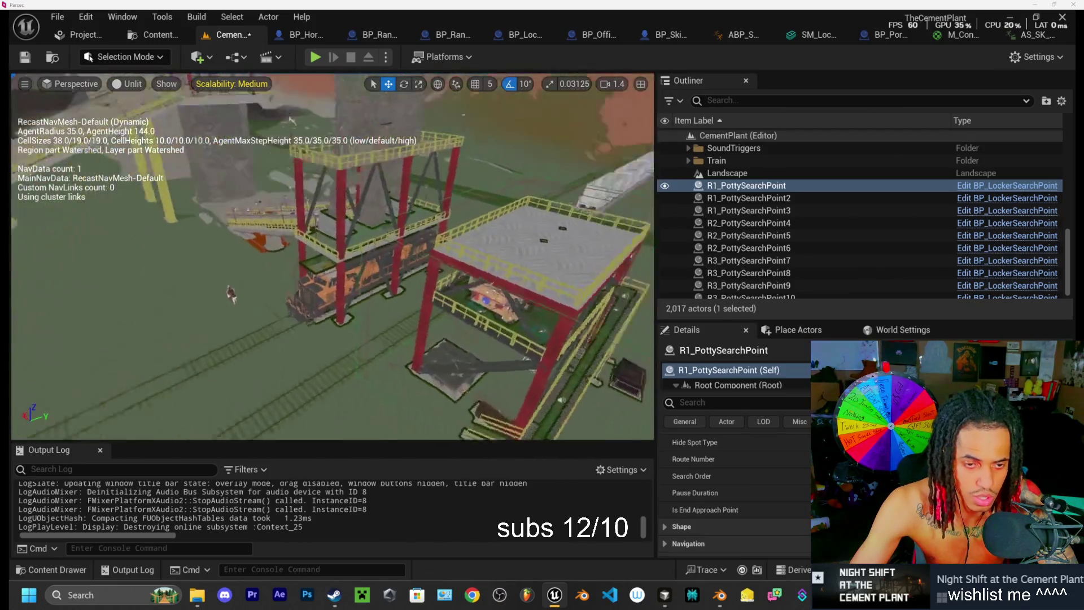
scroll(332, 256, up, 10)
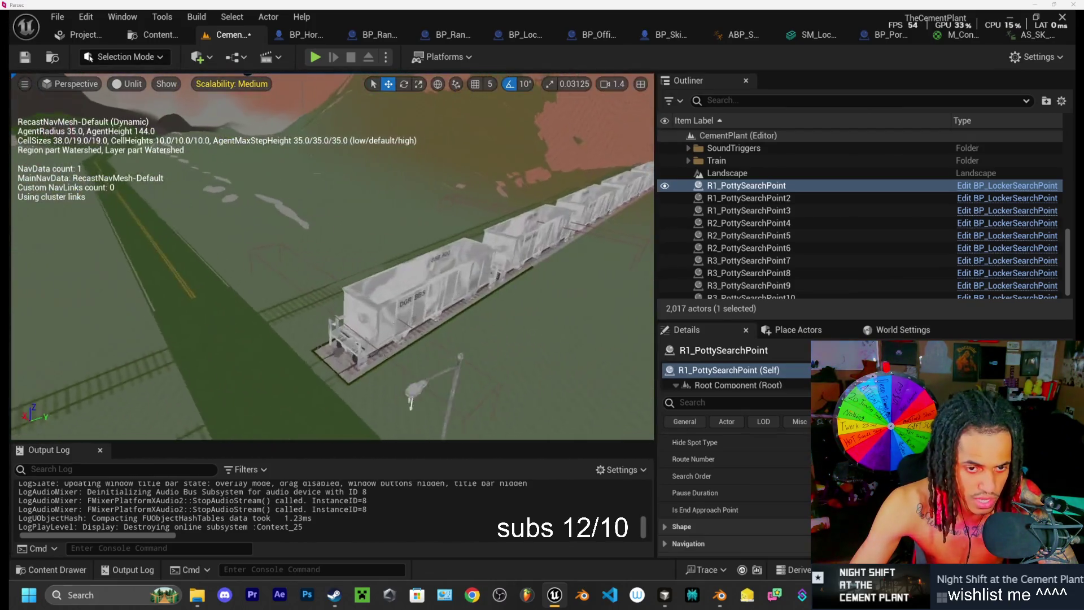
drag(332, 256, 314, 56)
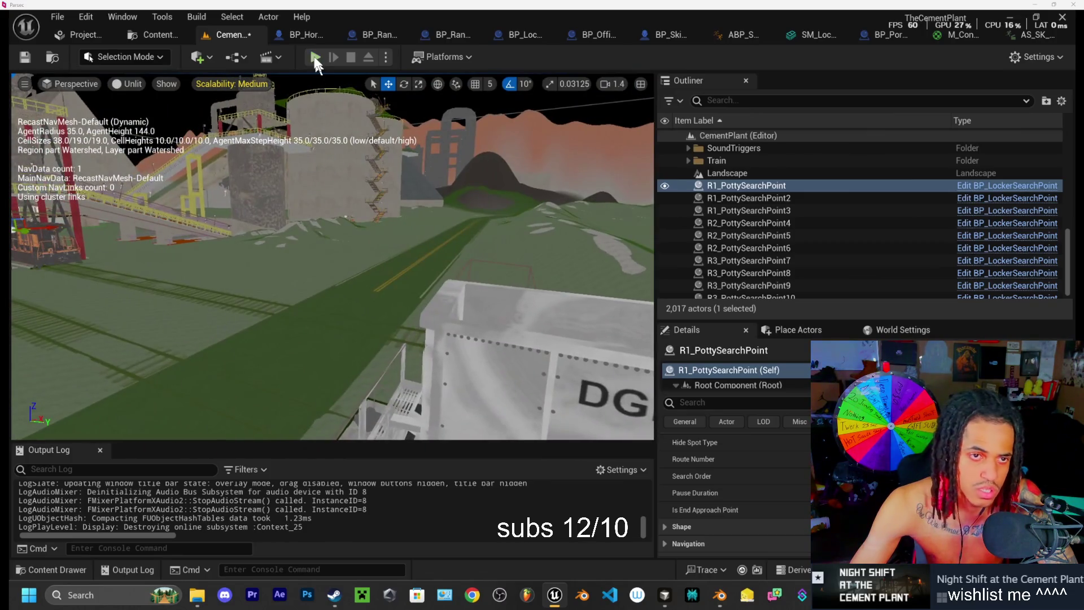
click(315, 57)
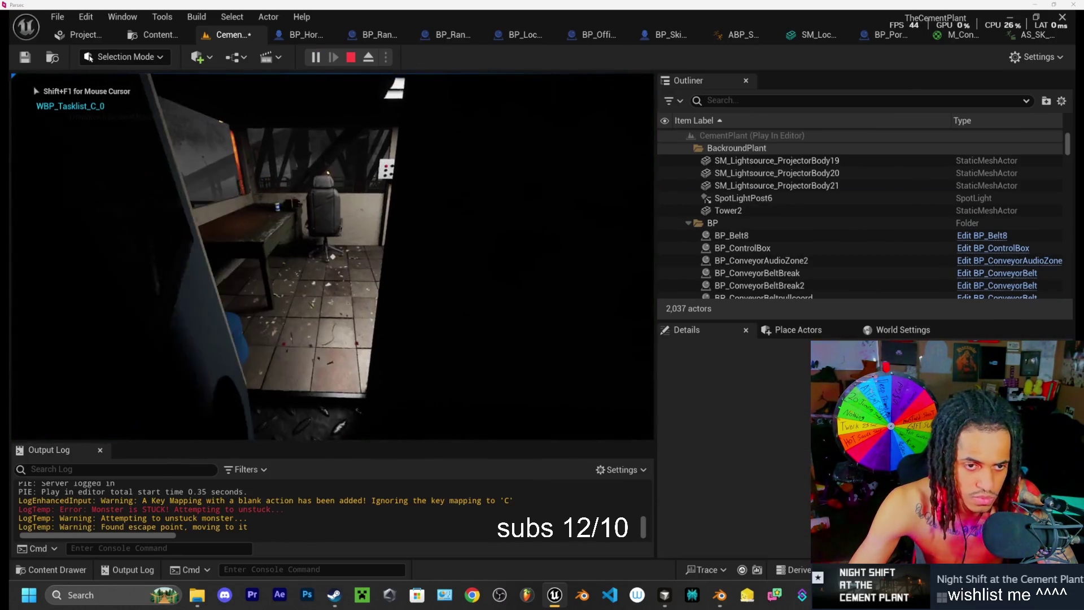
key(Escape)
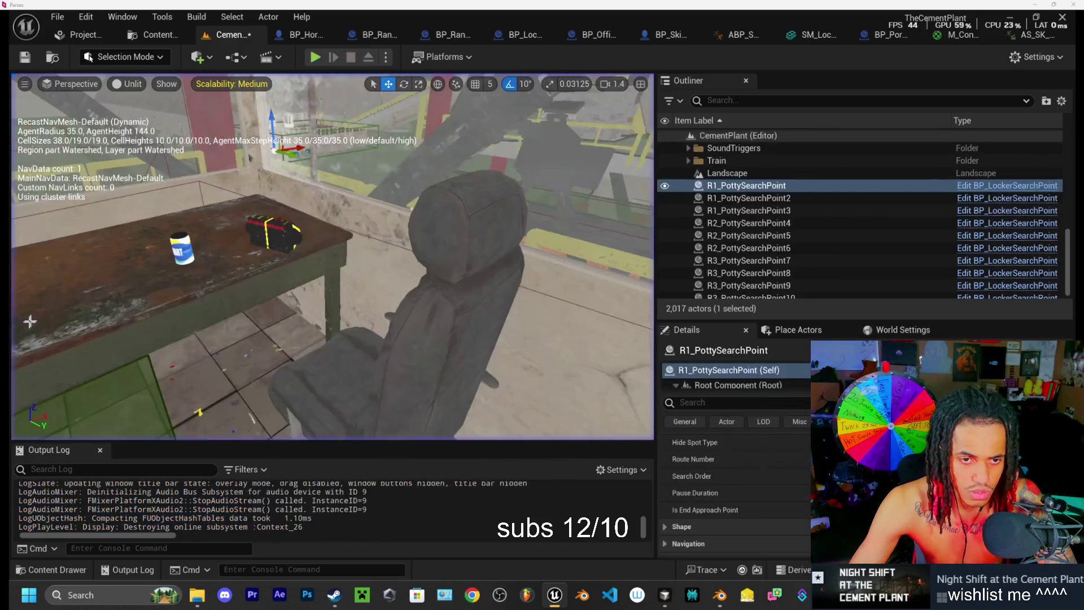
Step: Focus on R1_PottySearchPoint, select the water cooler sound trigger, and start a new playtest
key(f)
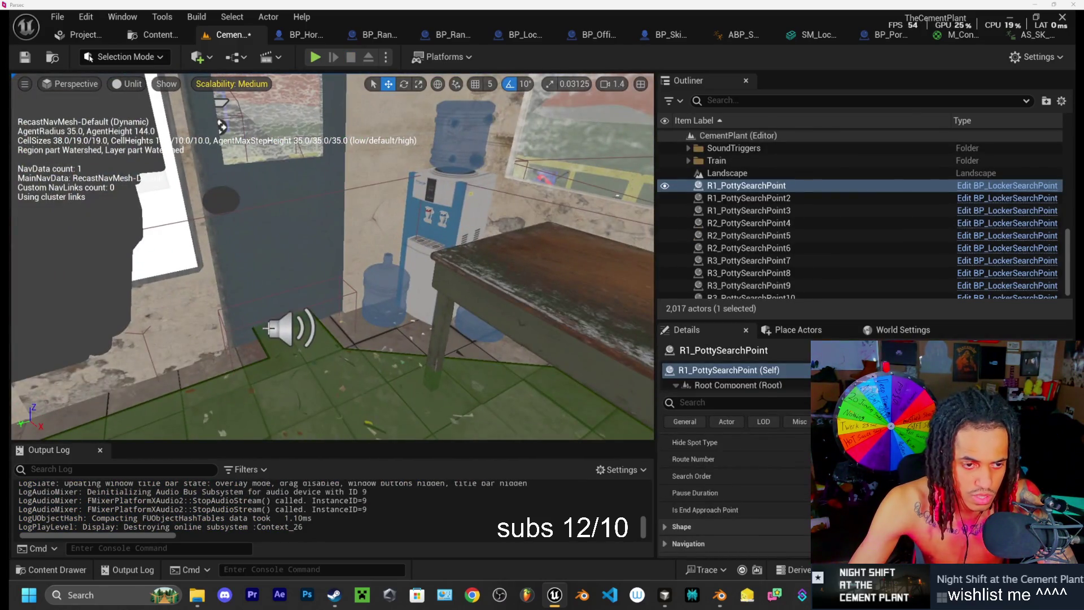
click(275, 333)
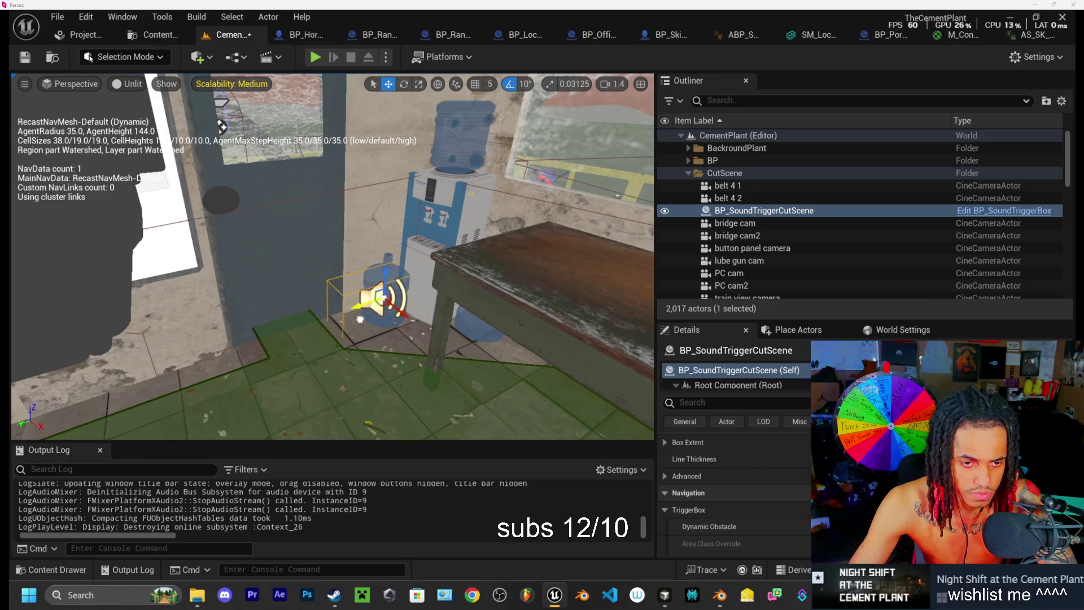
click(315, 57)
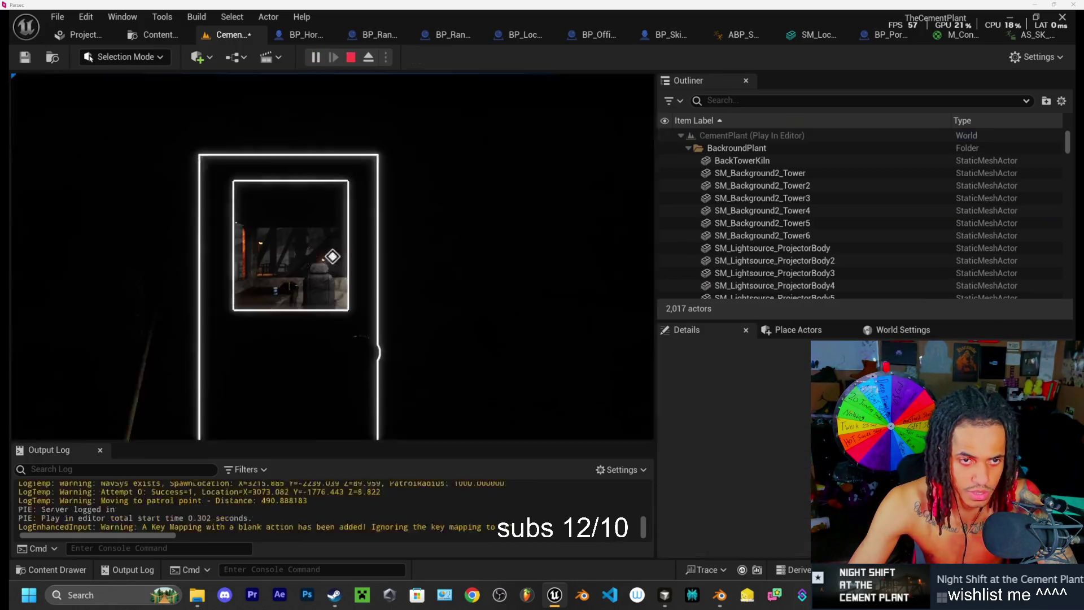
Step: Walk through the control room to the Clinker Loading monitor and activate the button panel
key(e)
key(w)
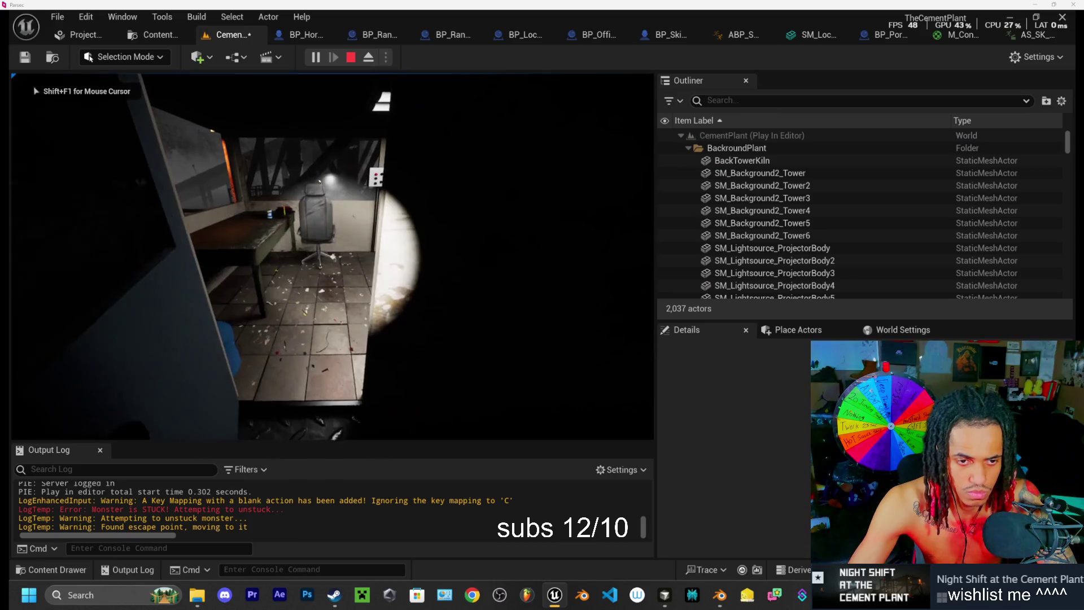
key(w)
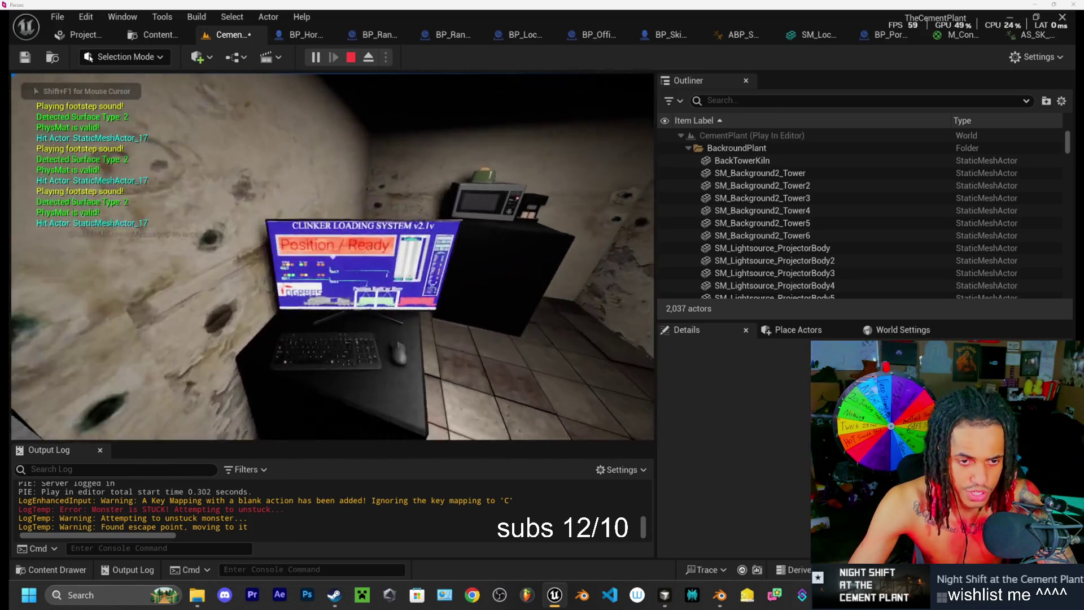
key(w)
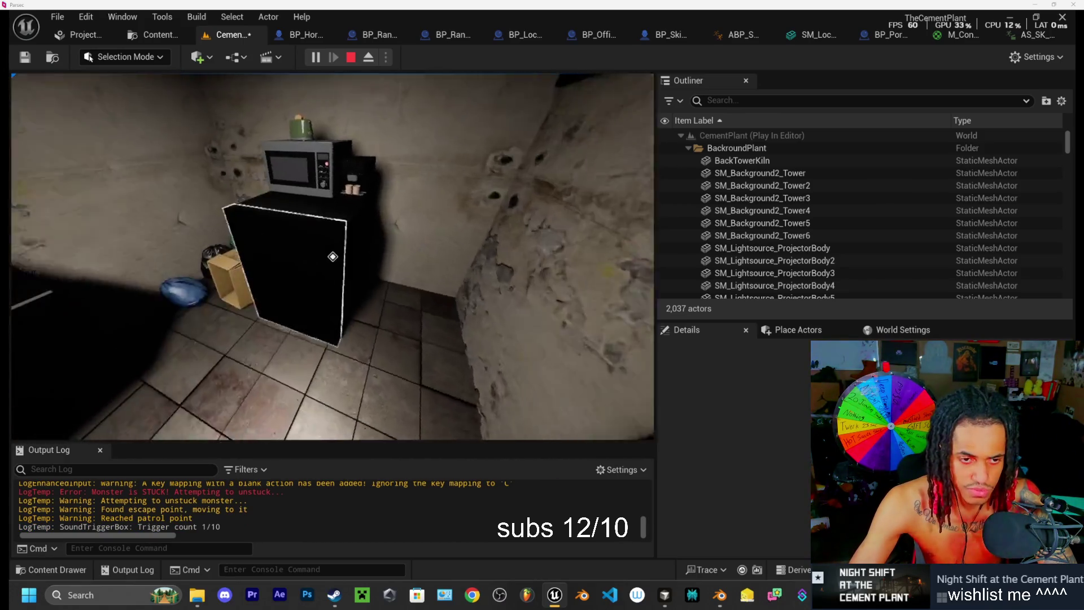
key(w)
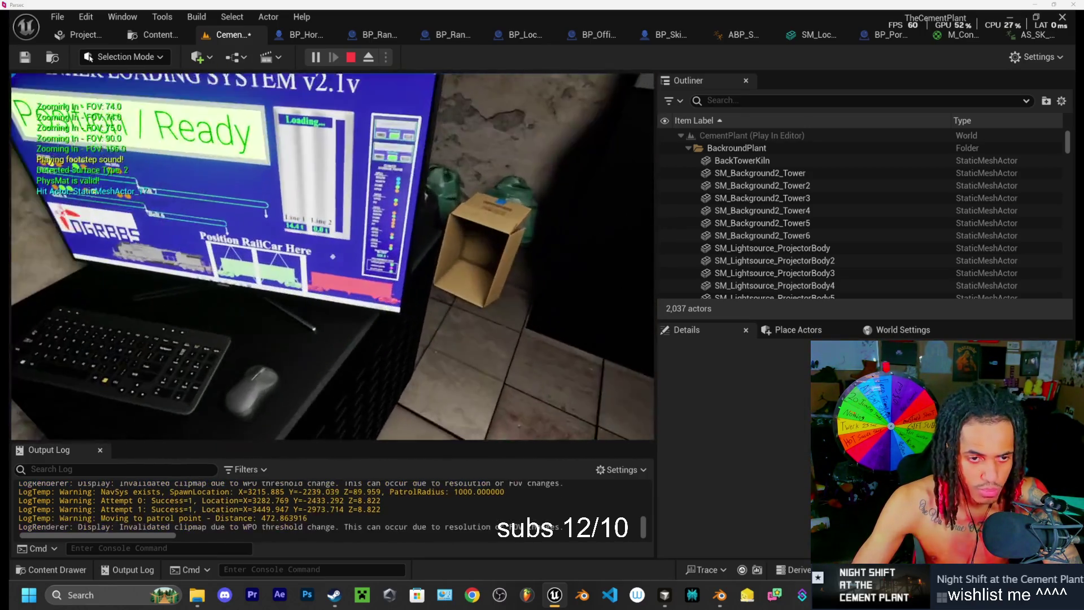
key(shift+F1)
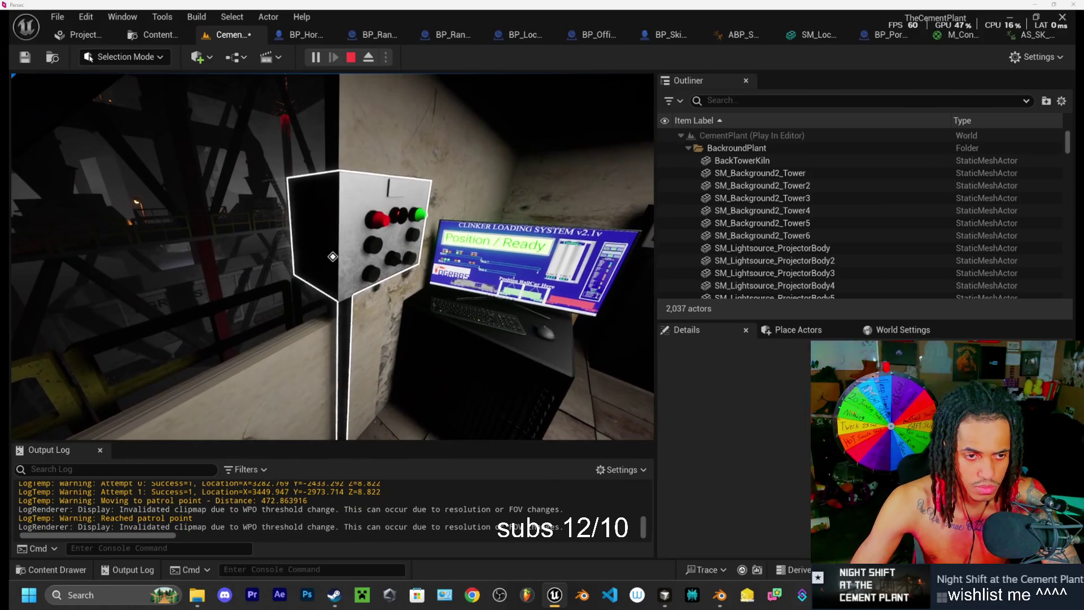
click(332, 256)
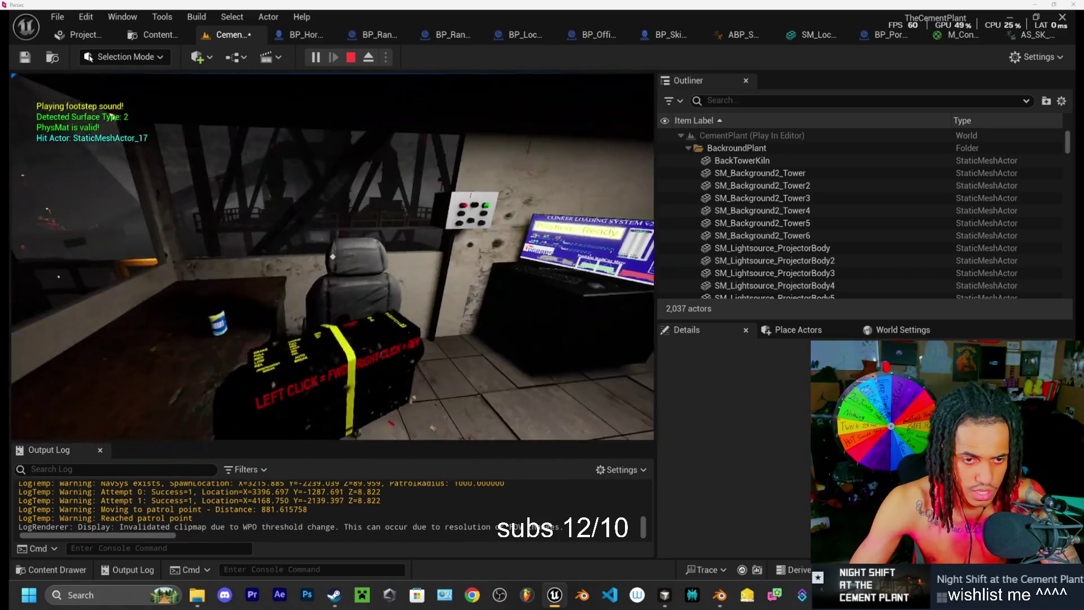
Step: Sit at the control panel and look around while car loading reaches 2 of 9
key(e)
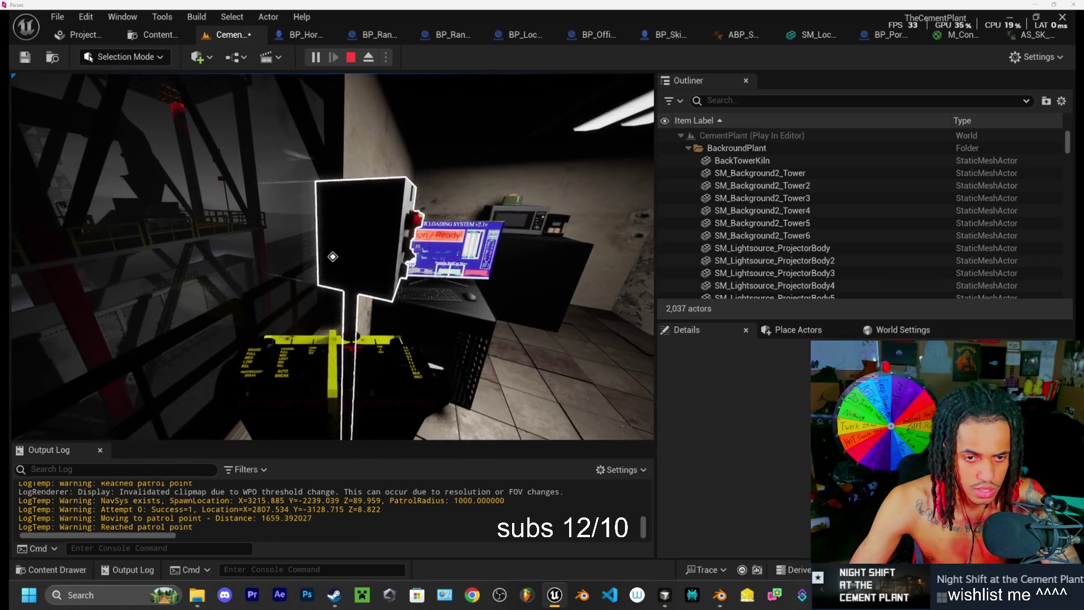
key(e)
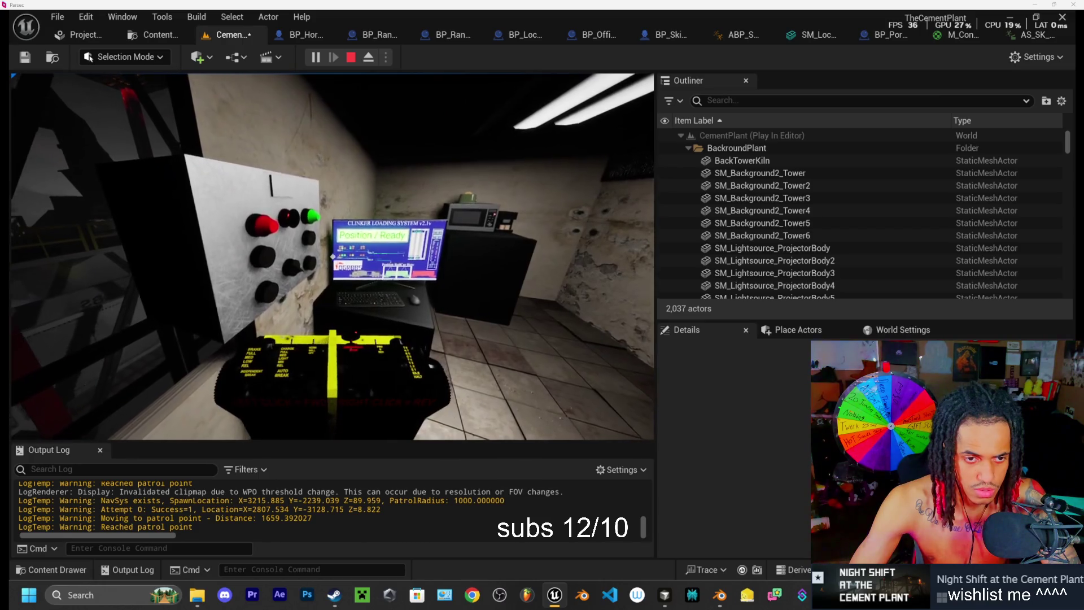
key(e)
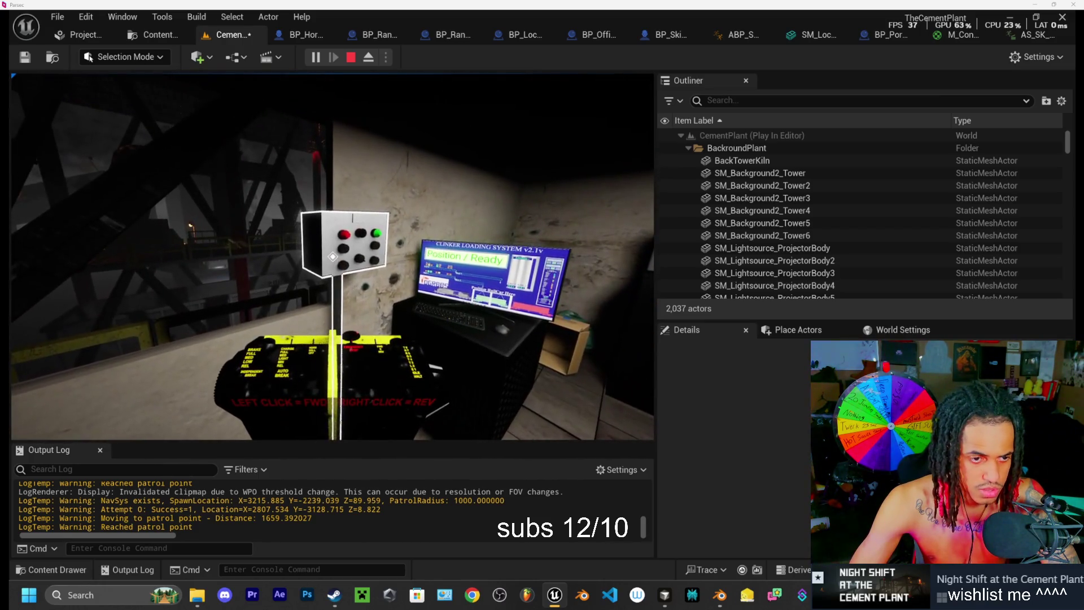
key(w)
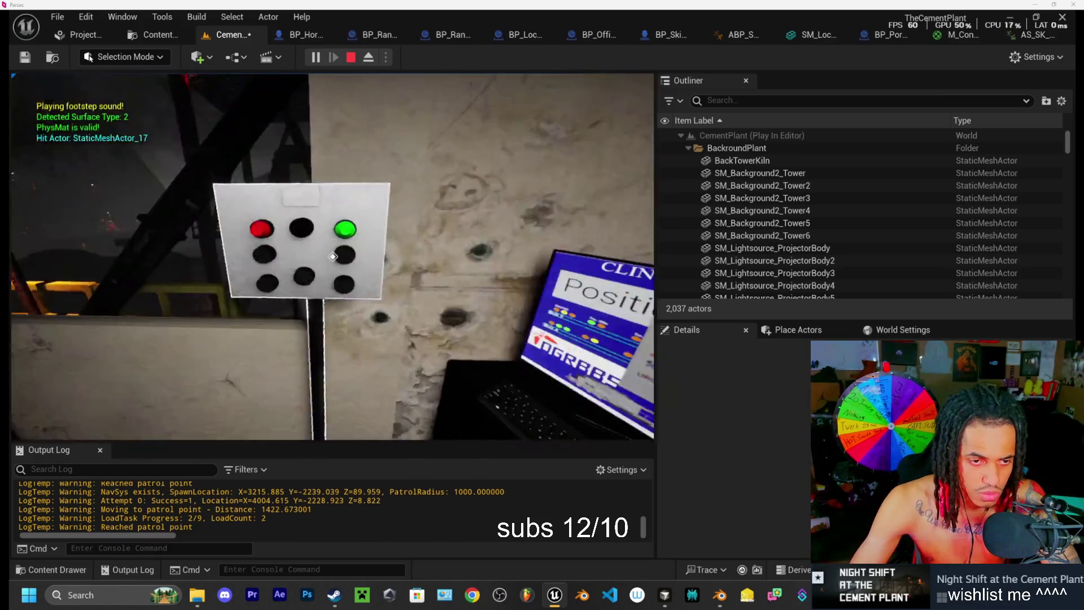
scroll(333, 257, down, 4)
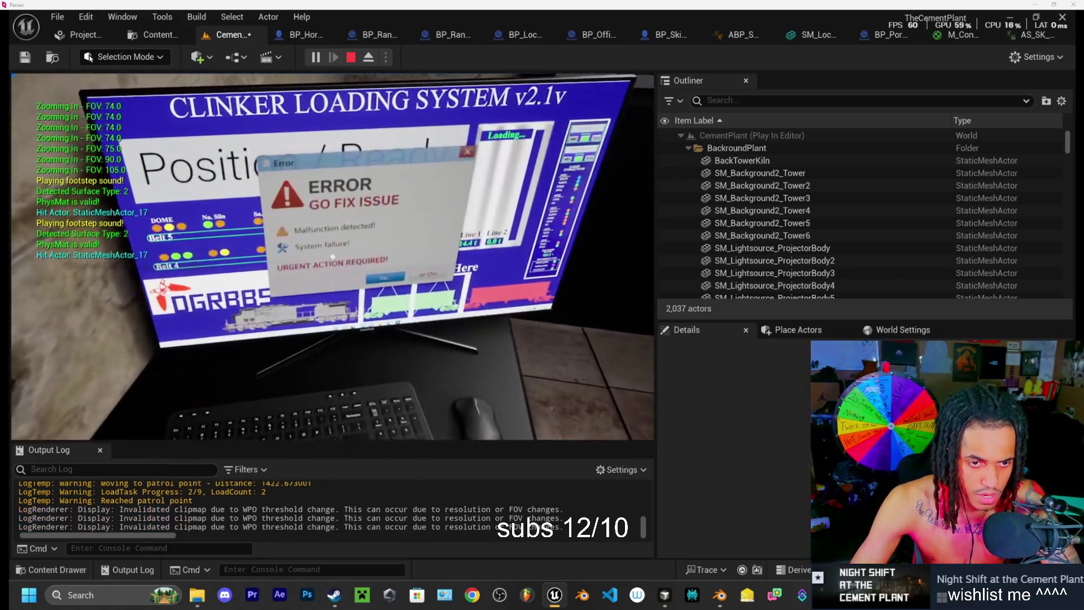
Step: Walk out of the control room along the lit walkway toward the building across the ground
key(w)
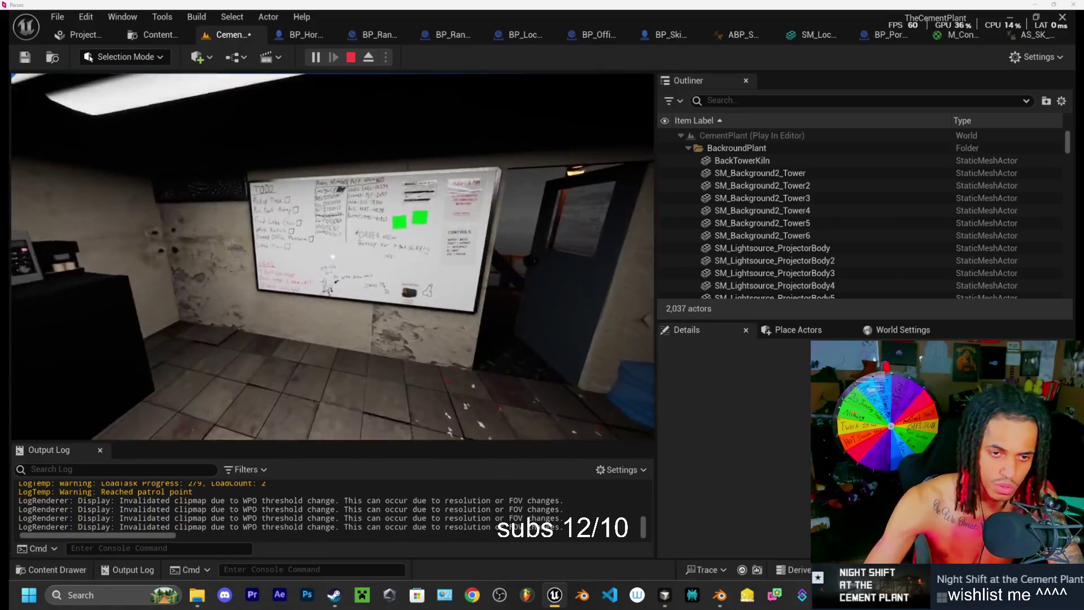
key(w)
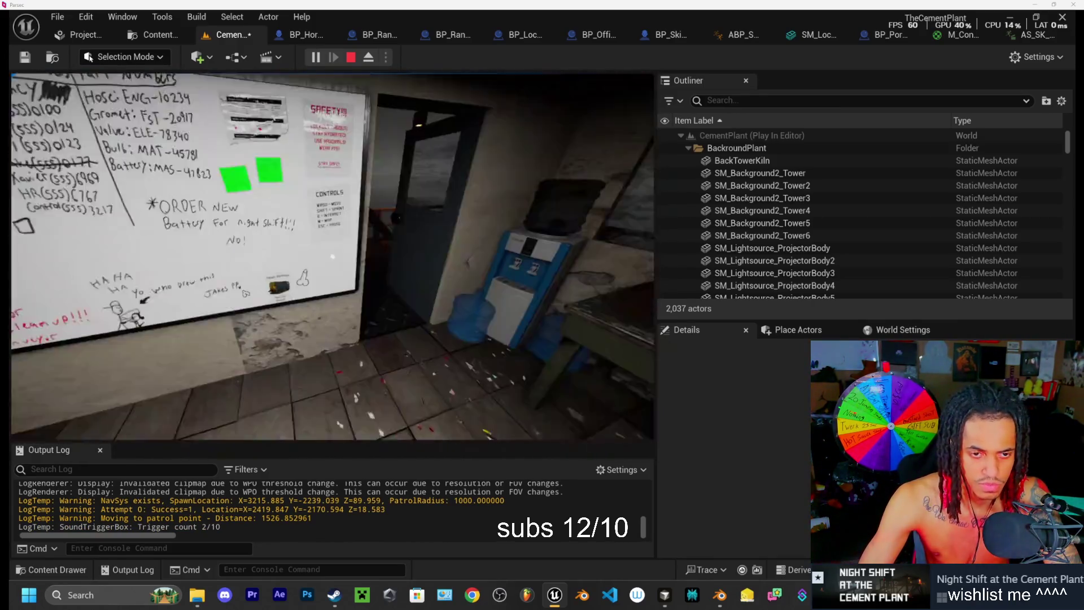
key(w)
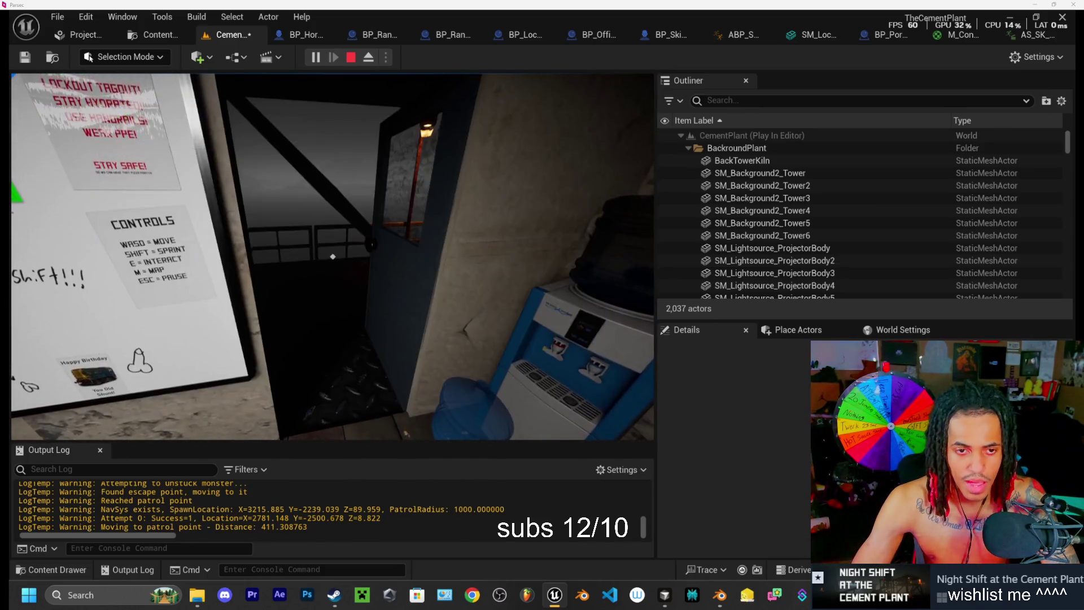
key(w)
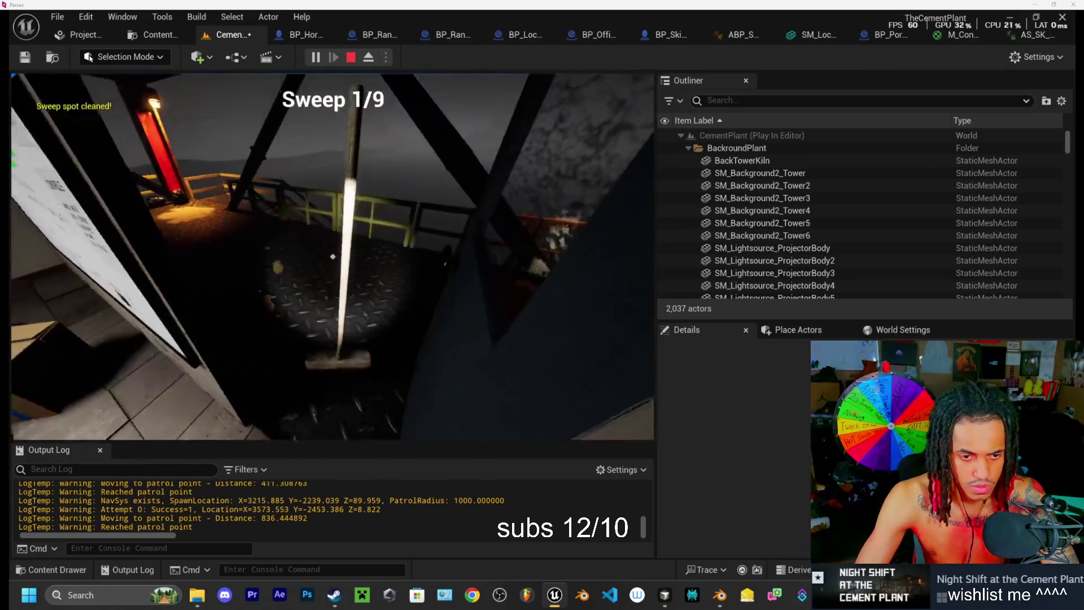
key(w)
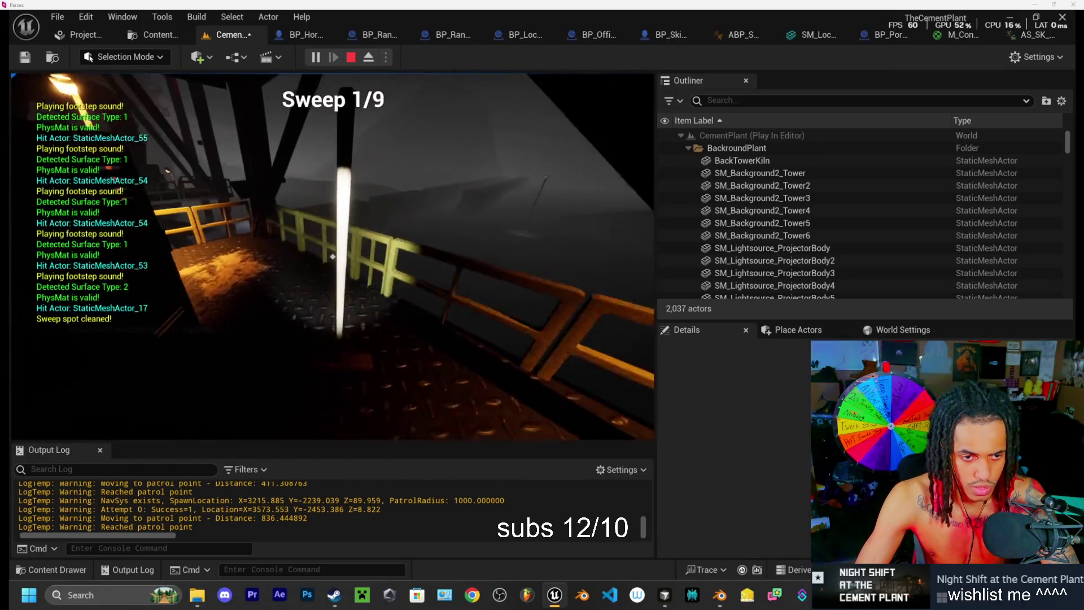
key(w)
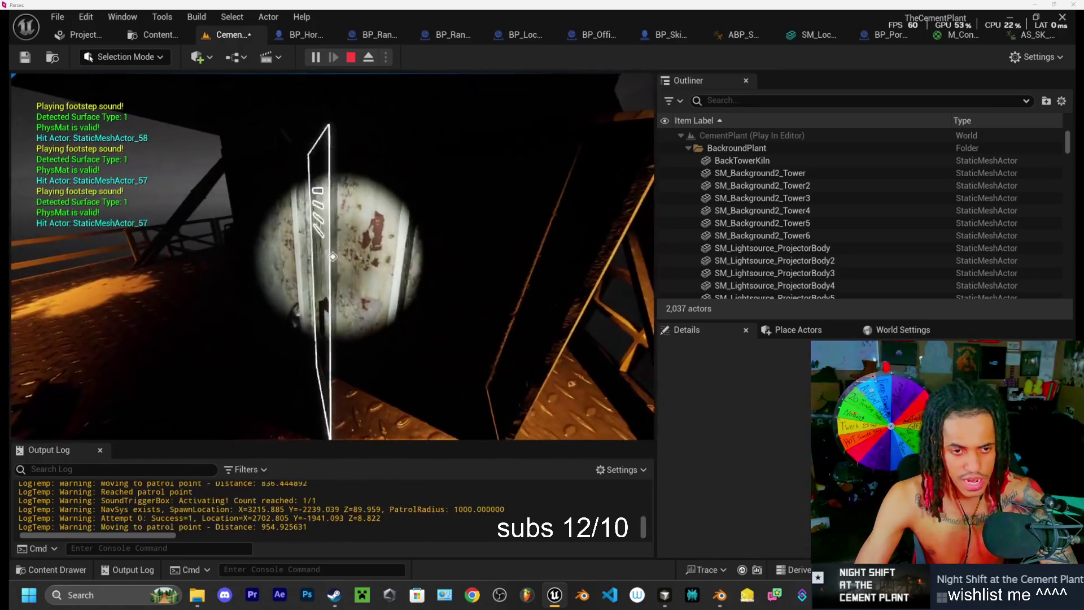
key(w)
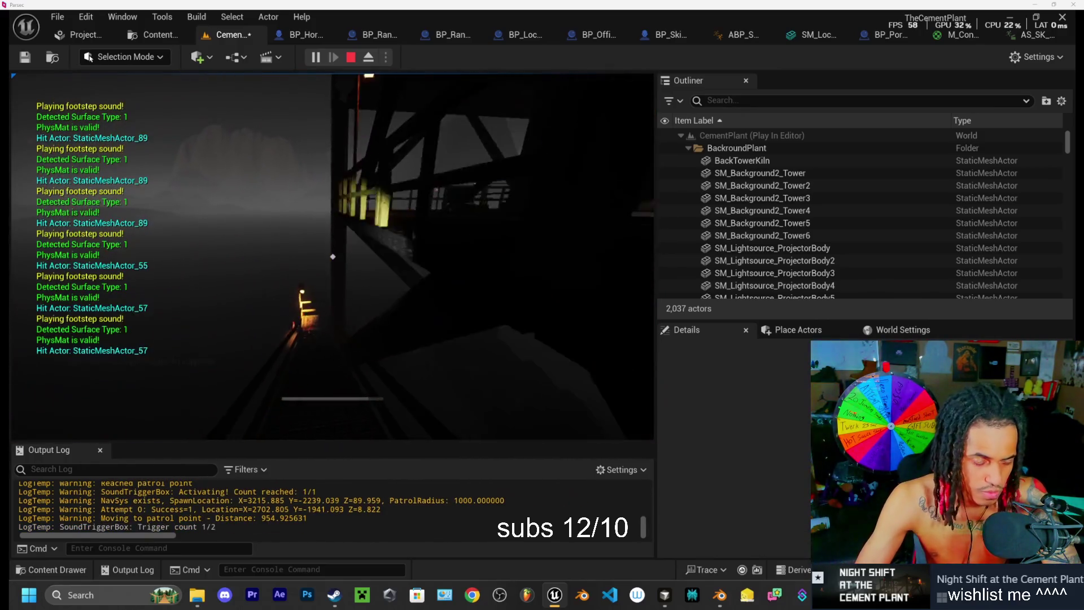
key(w)
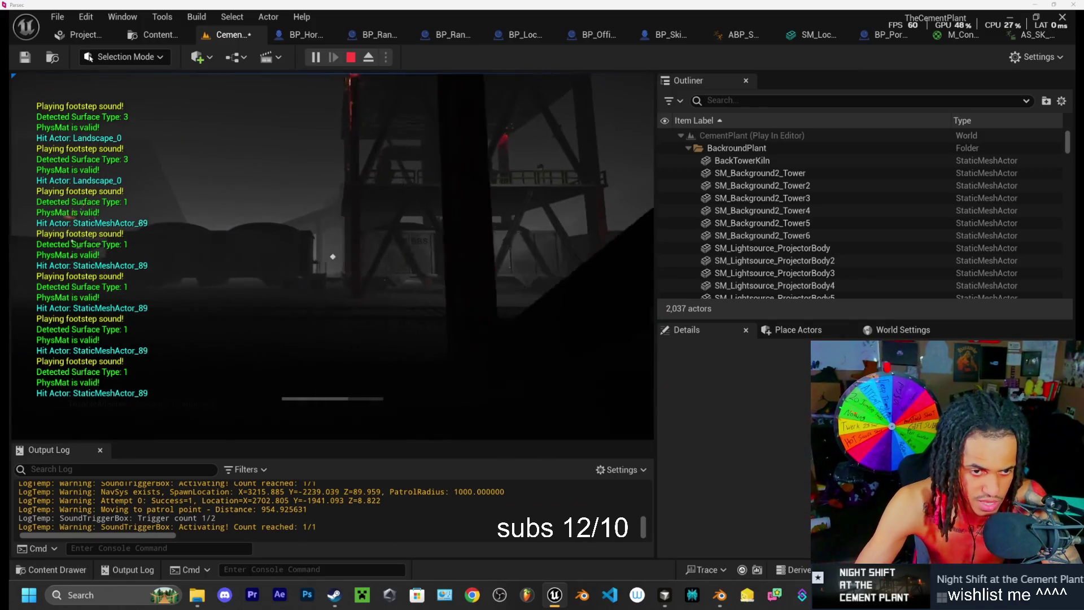
key(w)
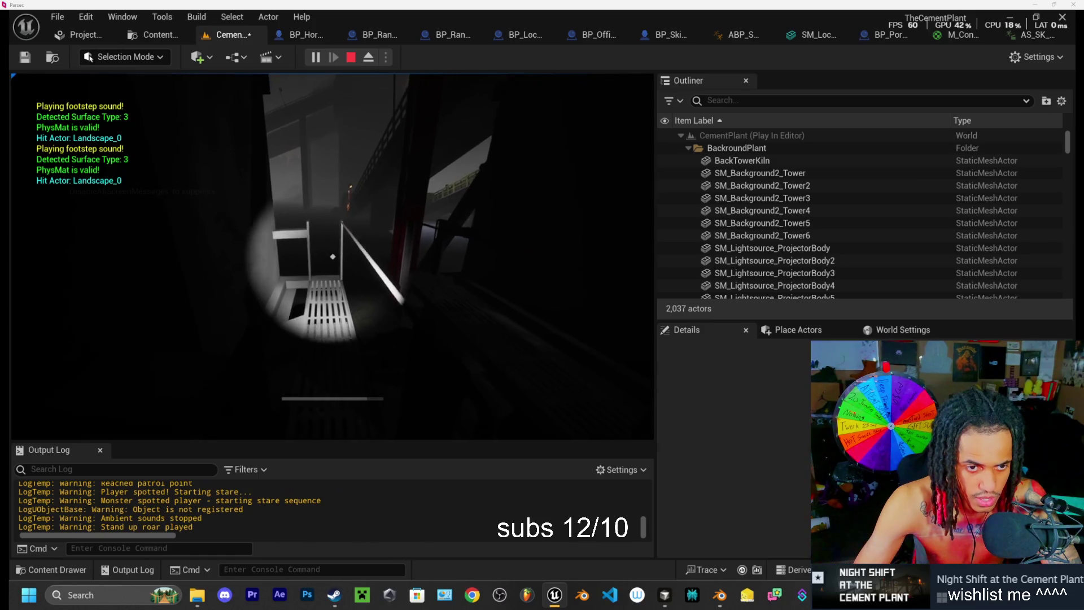
Step: Run past the SkinWalker up the lit staircase, hide in the locker, and eject to editor view
key(w)
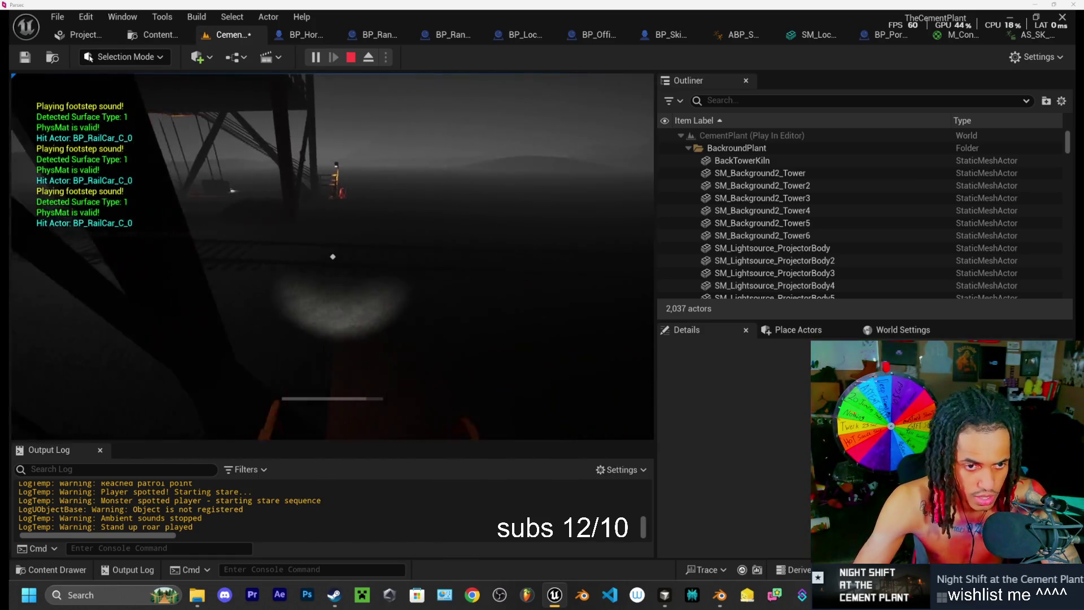
key(w)
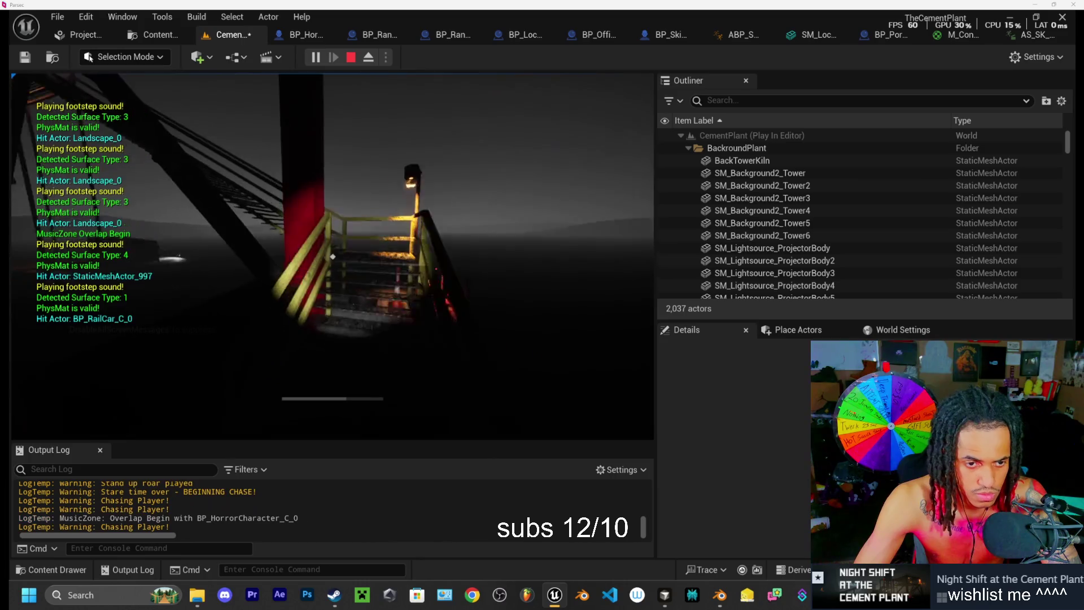
key(w)
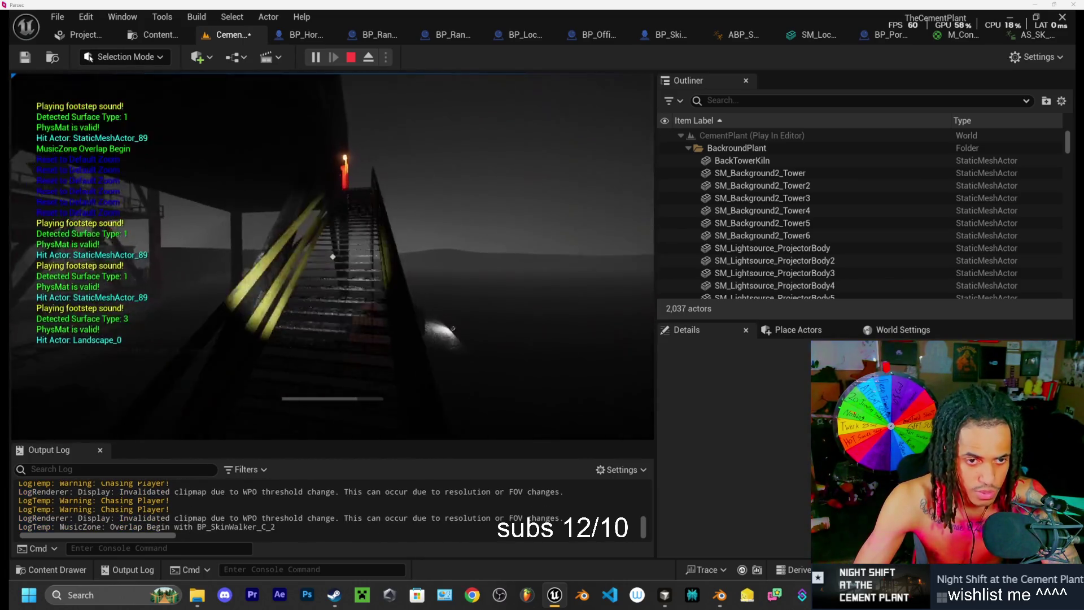
key(w)
key(e)
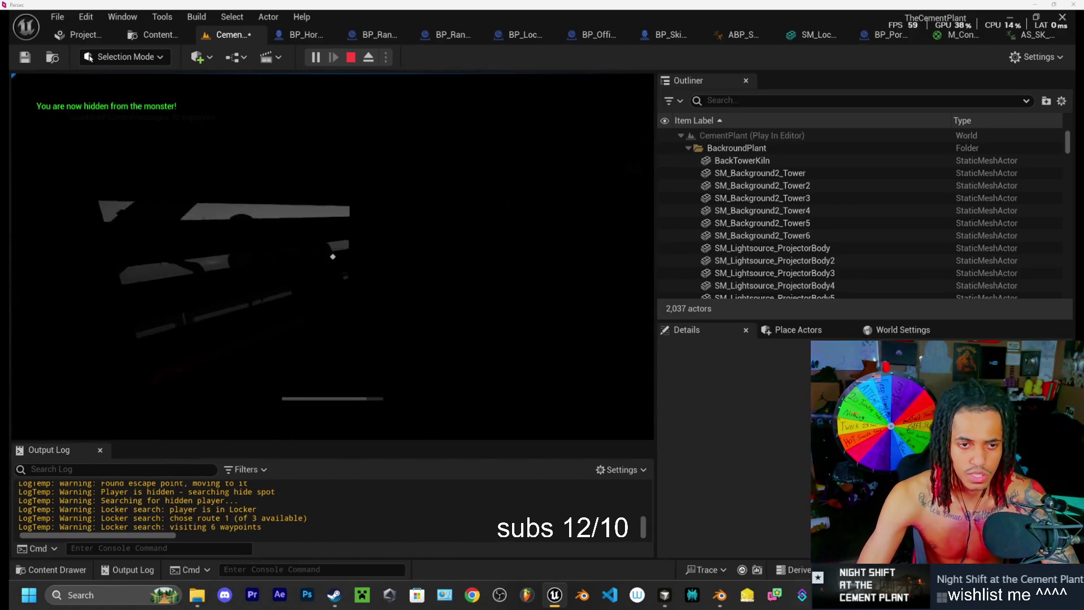
scroll(333, 256, up, 4)
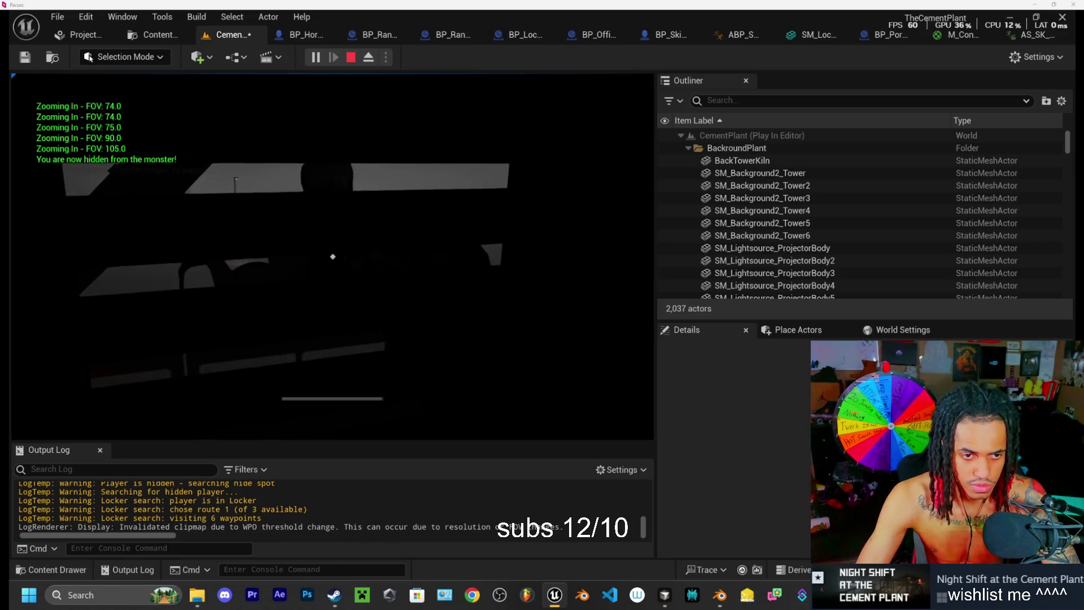
scroll(333, 256, down, 5)
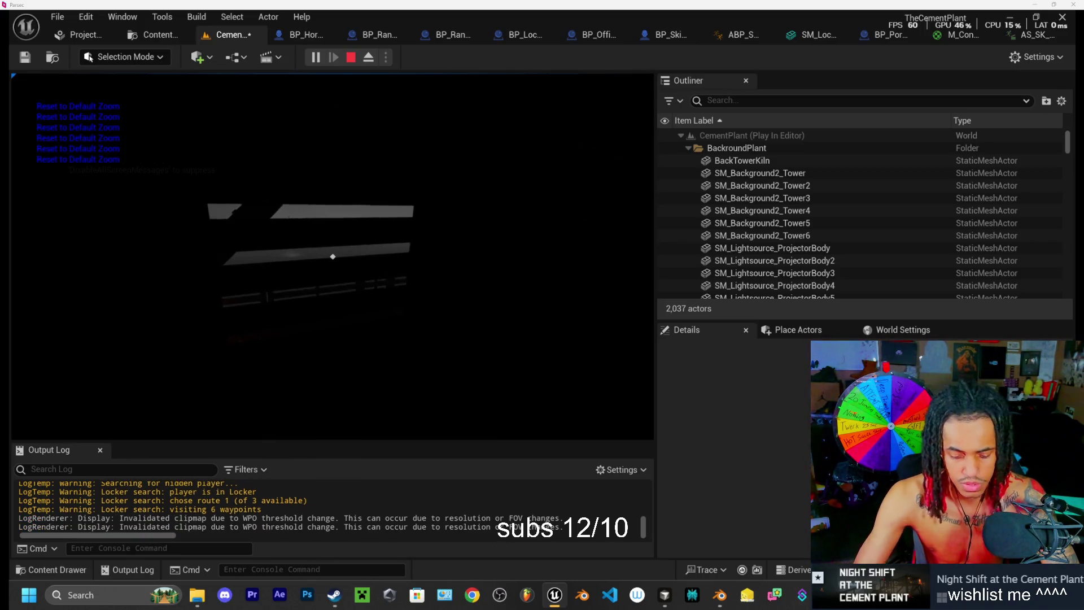
key(F8)
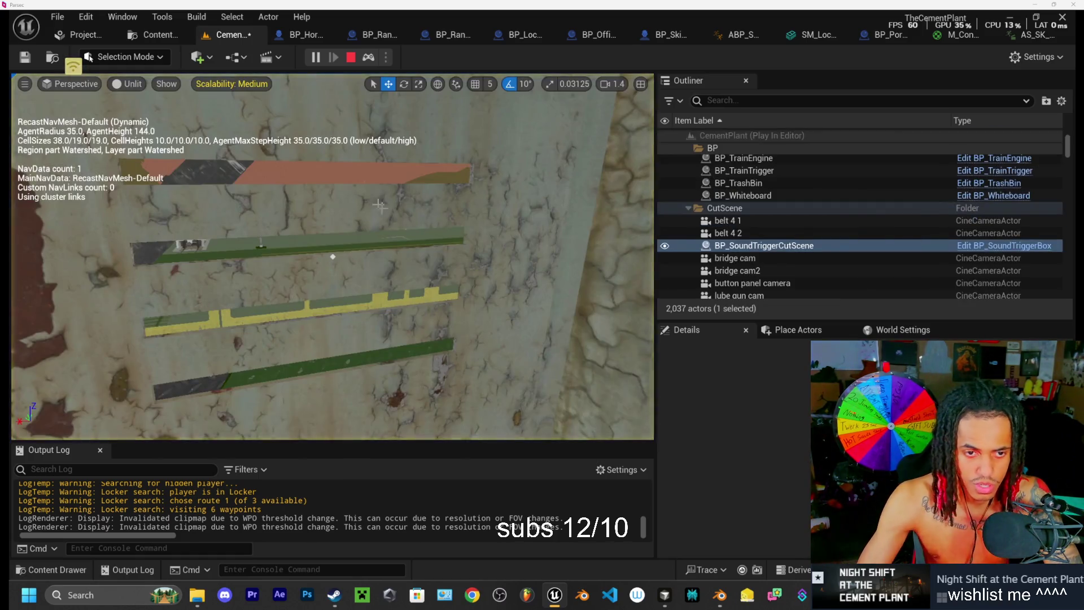
Step: Fly the editor camera to the monster on the stairs, then rejoin and detach again
key(f)
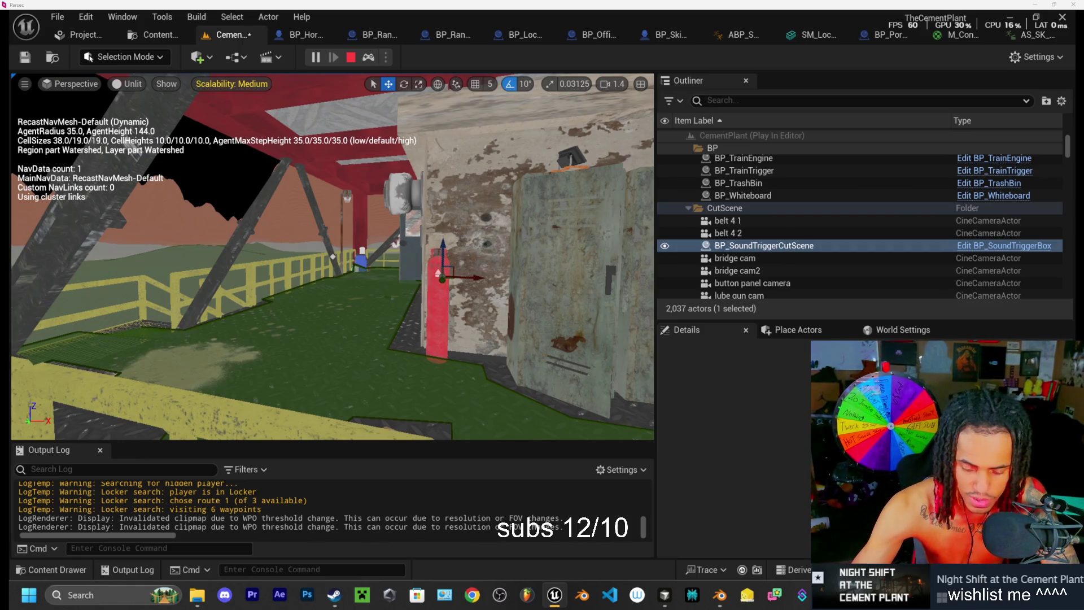
key(F8)
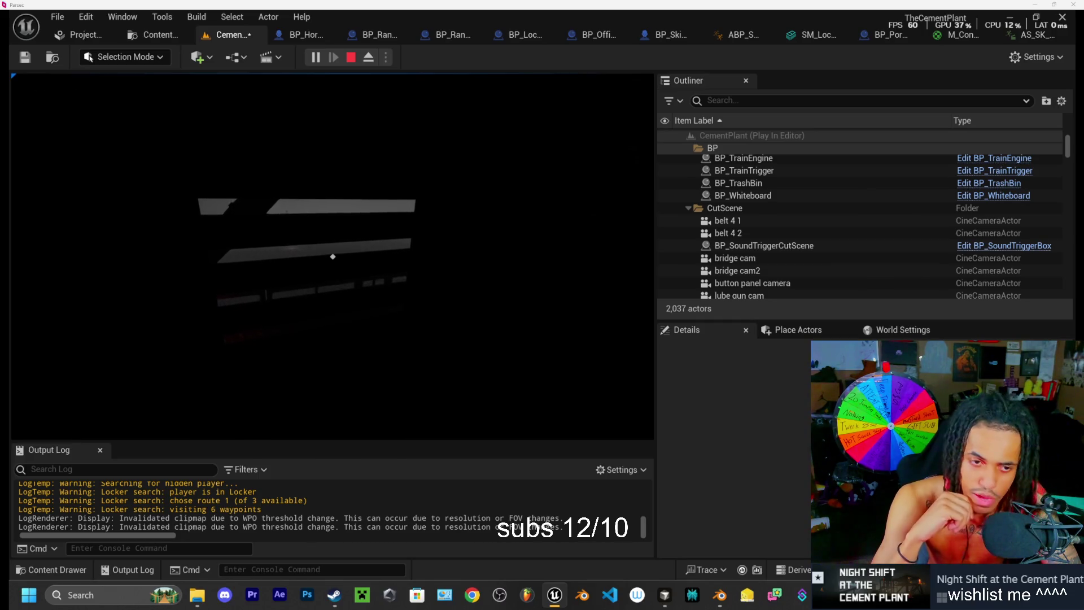
key(shift+F1)
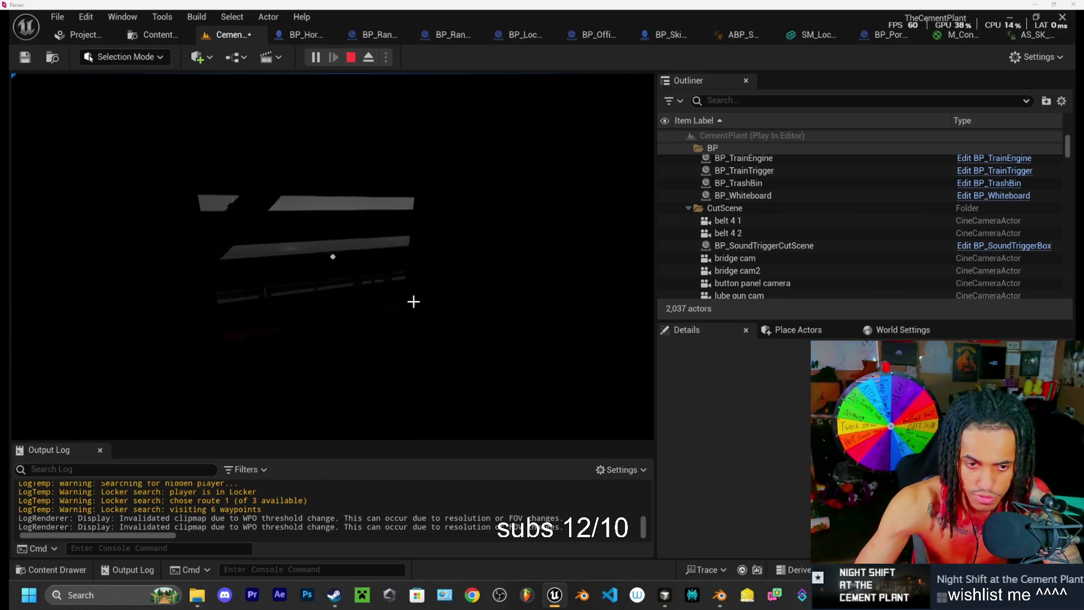
key(F8)
Step: Select and frame the office door, then stop the play session
click(423, 265)
key(f)
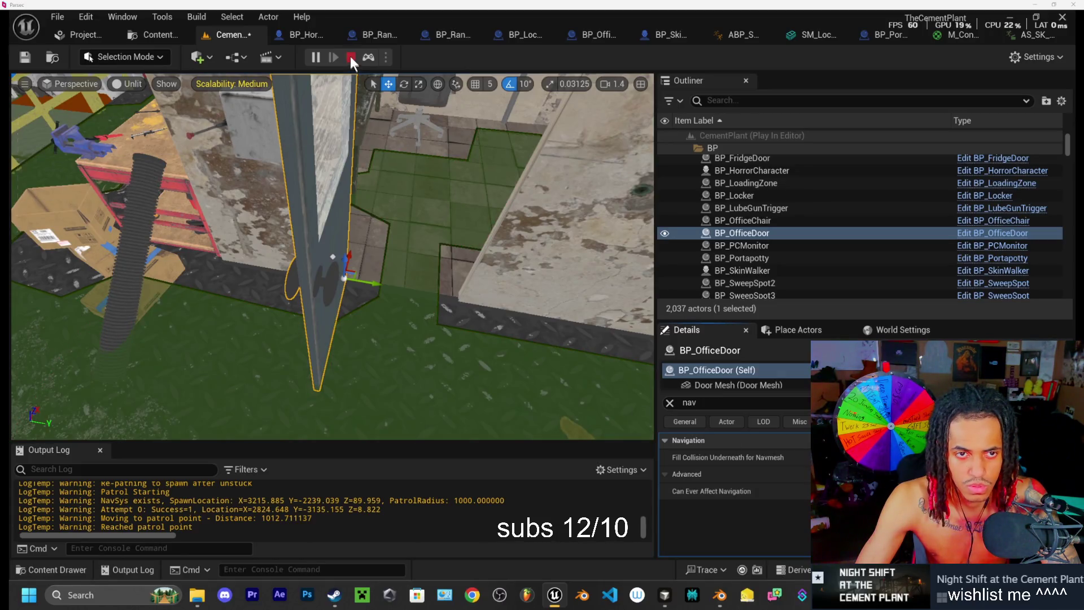
click(350, 57)
click(666, 595)
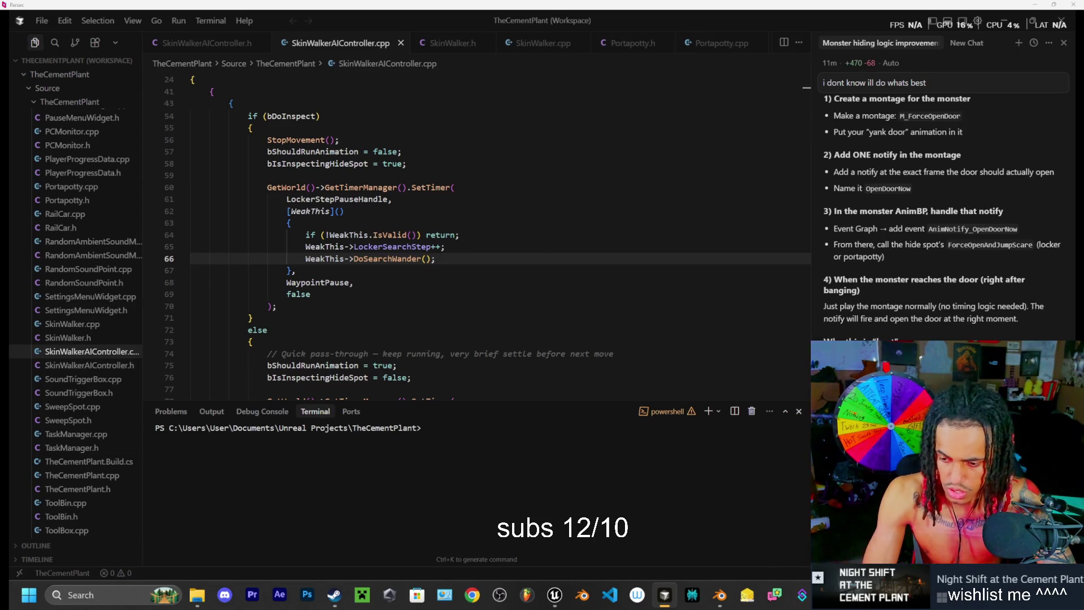
Step: Send the AI chat the question about opening doors updating the navmesh
key(Return)
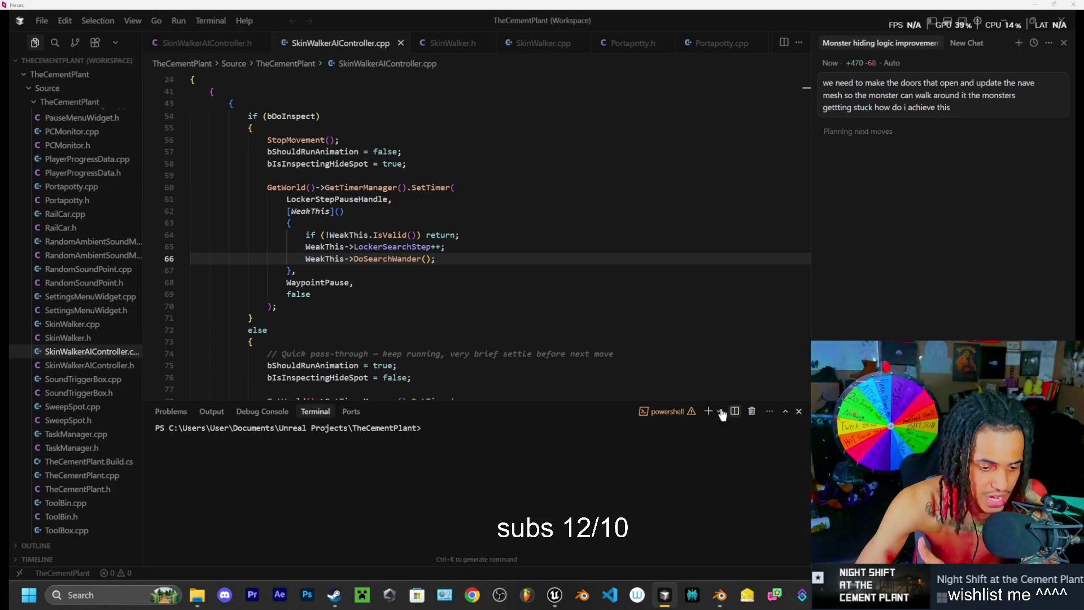
click(334, 594)
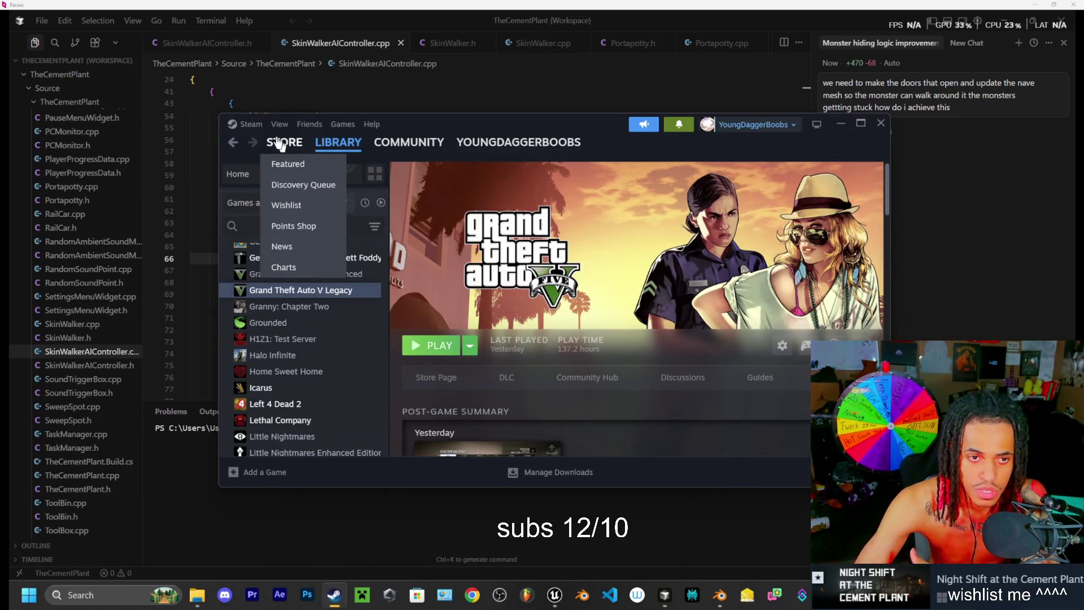
Step: Search the Steam store for the developer 'daggerbo'
click(285, 142)
click(649, 181)
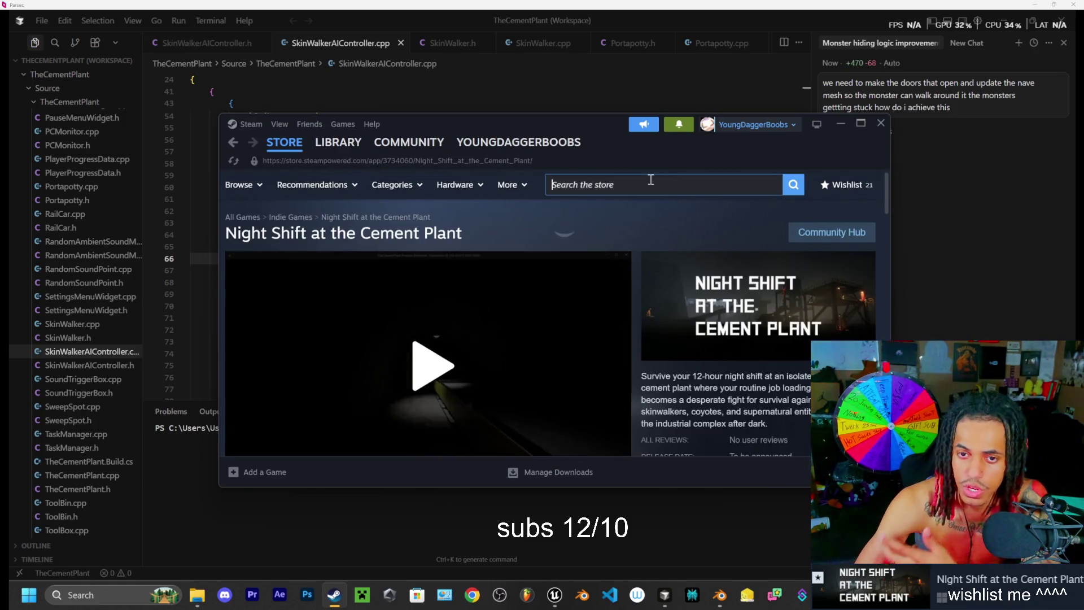
text(dagger)
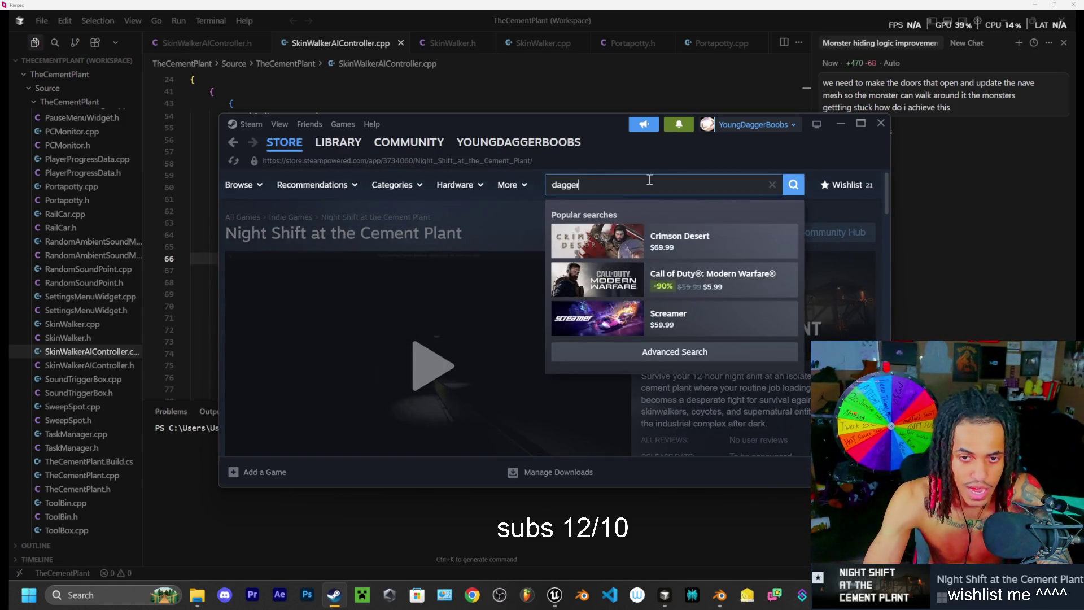
text(boobs)
key(Return)
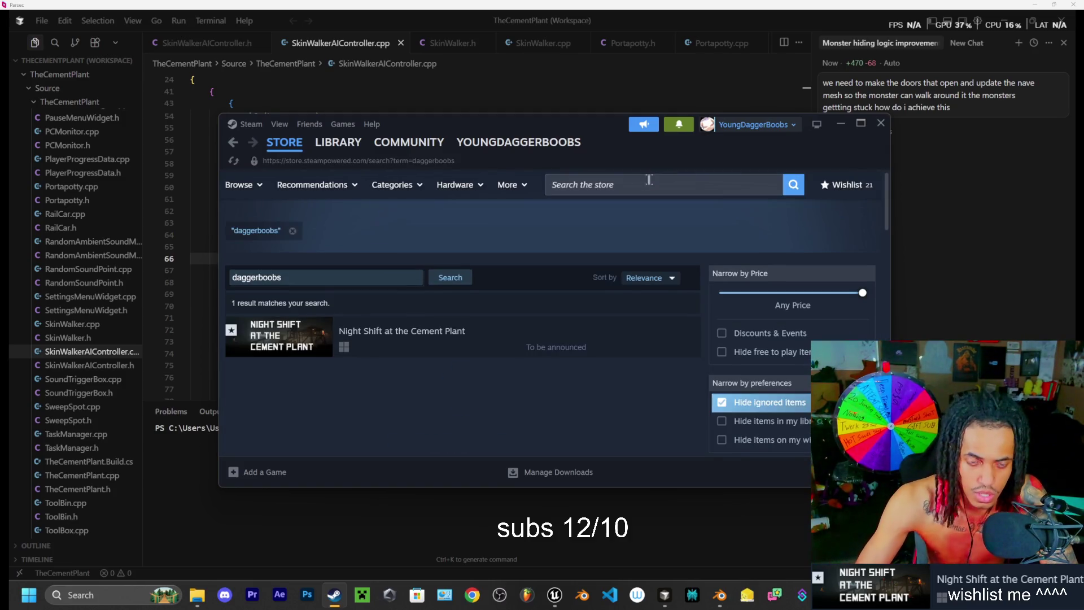
Step: Browse the Night Shift at the Cement Plant store page, then minimize Steam
mouse_move(304, 329)
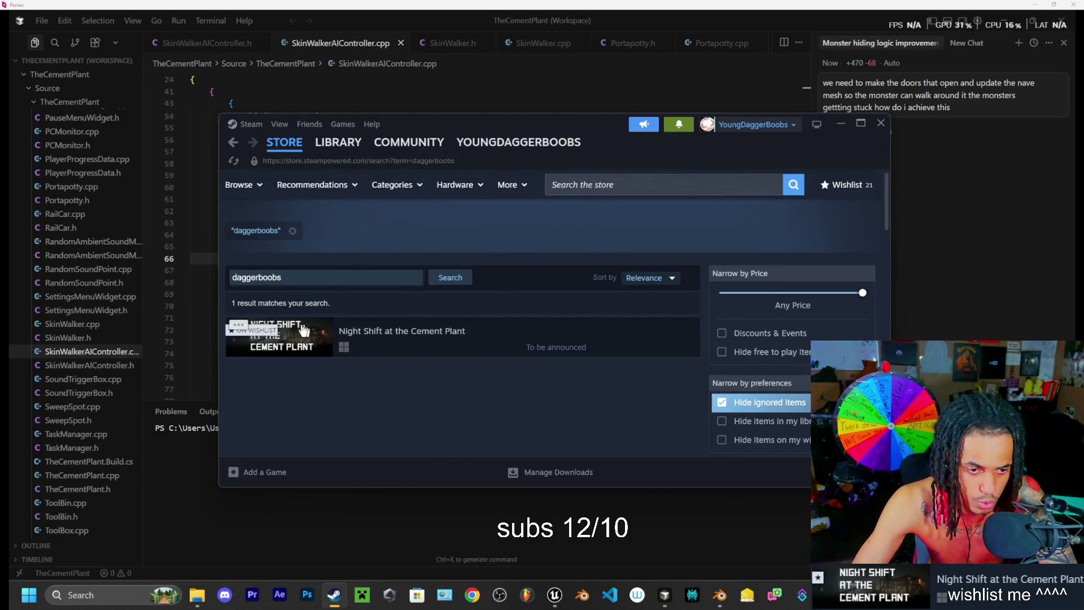
click(446, 353)
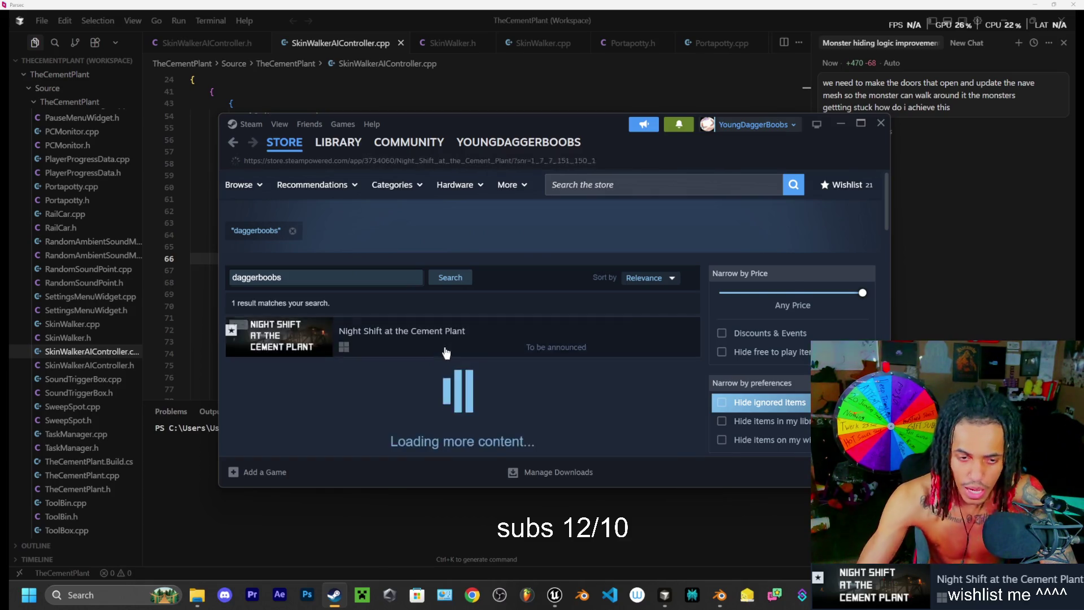
scroll(435, 341, down, 4)
scroll(316, 263, down, 1)
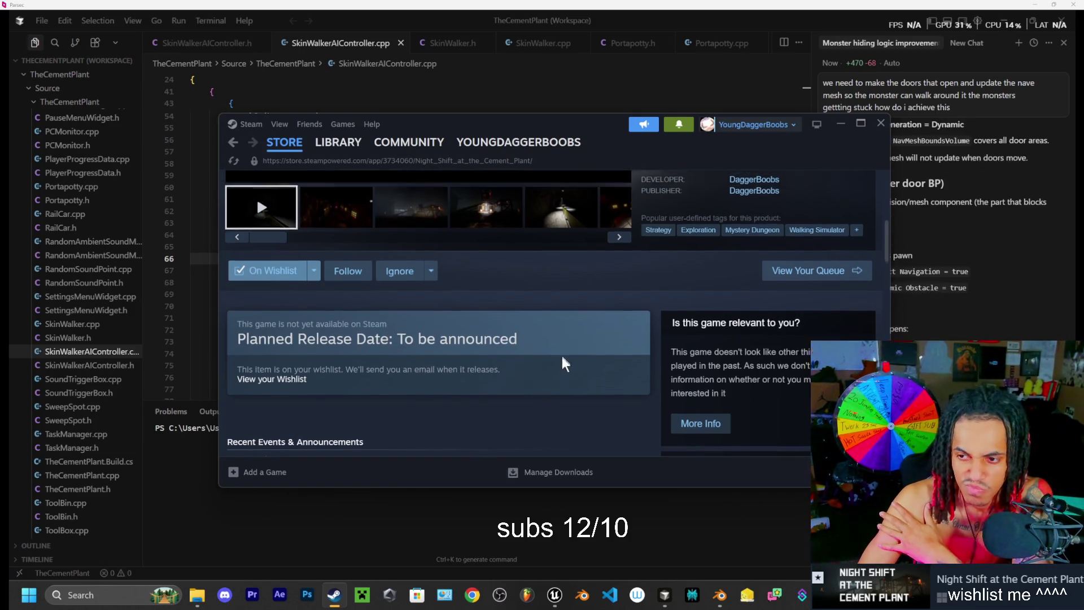
scroll(553, 372, up, 5)
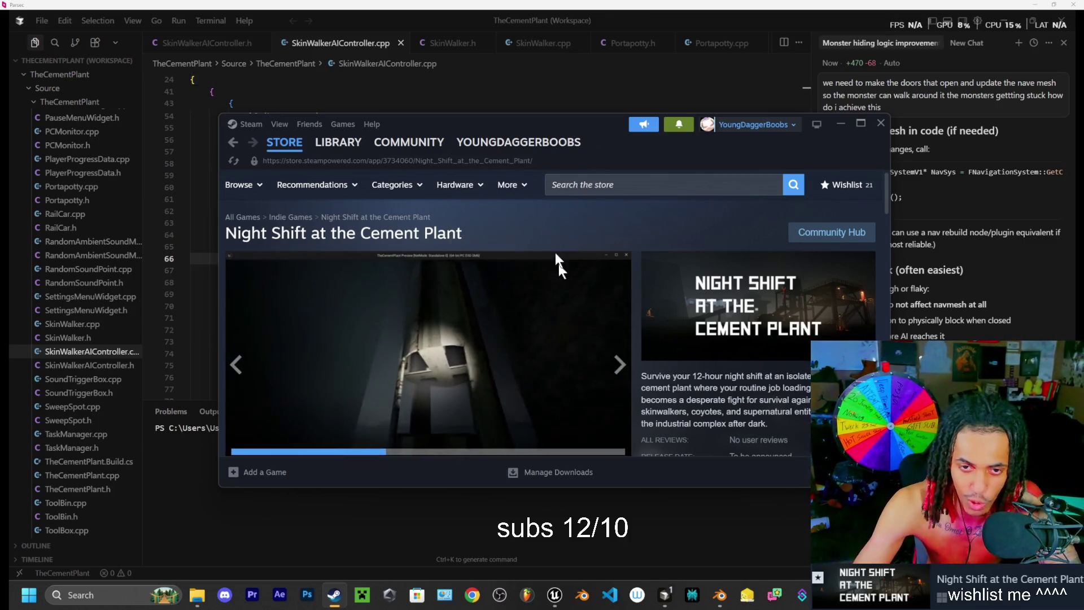
scroll(508, 313, down, 2)
scroll(474, 311, up, 2)
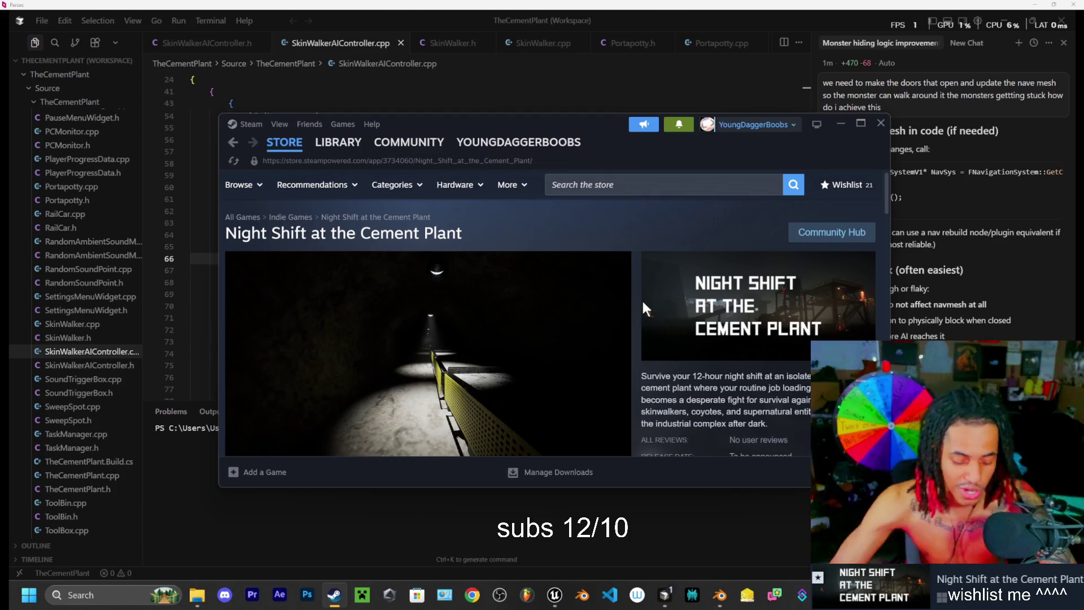
click(839, 122)
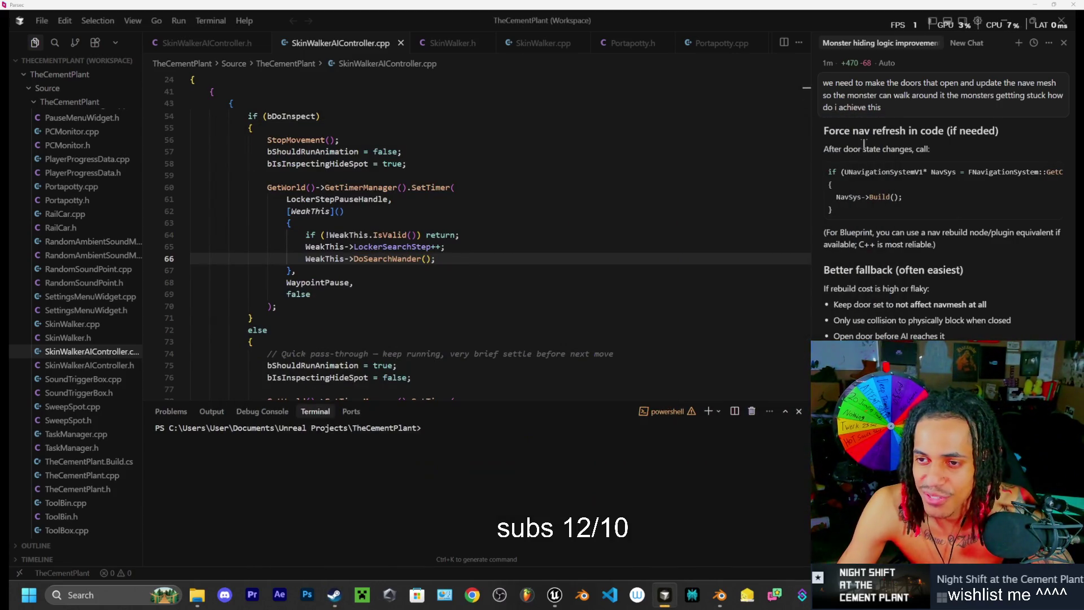
Step: Read through the AI reply suggesting NavSys->Build() after door changes
scroll(959, 148, up, 2)
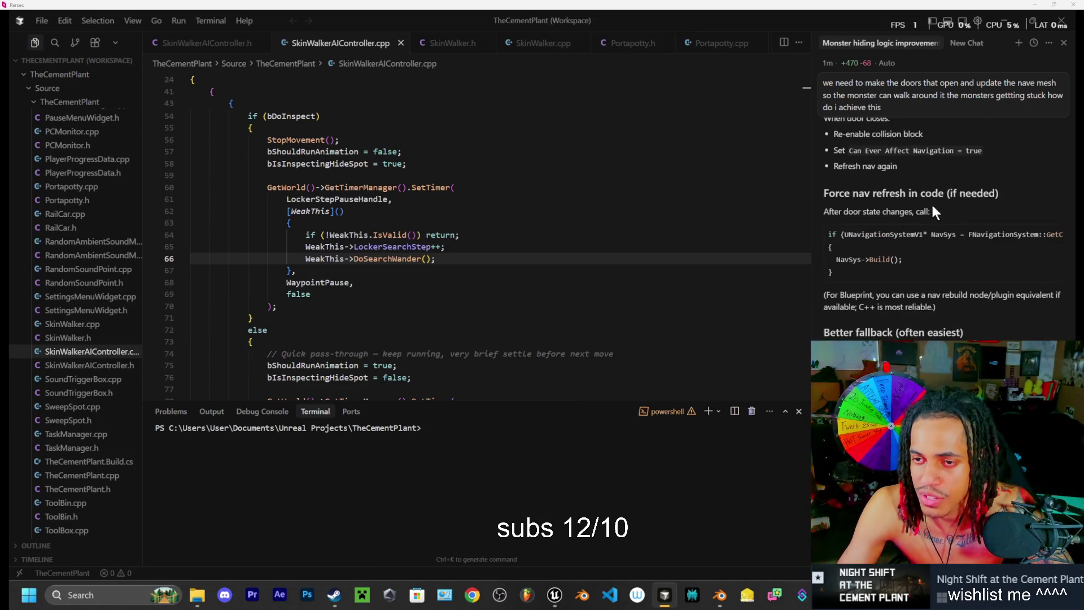
scroll(926, 209, up, 10)
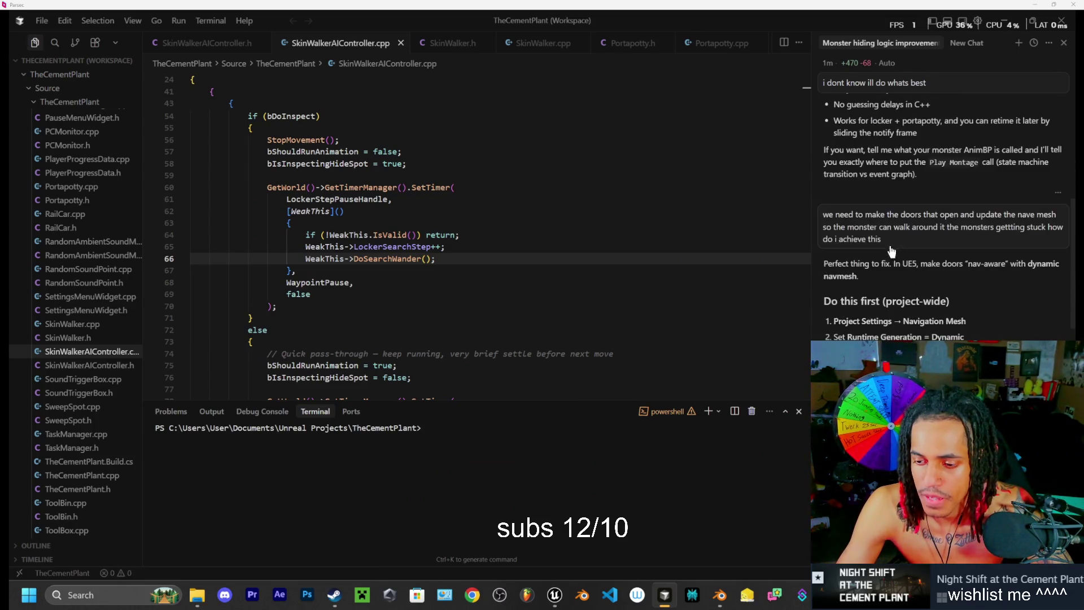
scroll(891, 250, down, 3)
scroll(904, 254, up, 1)
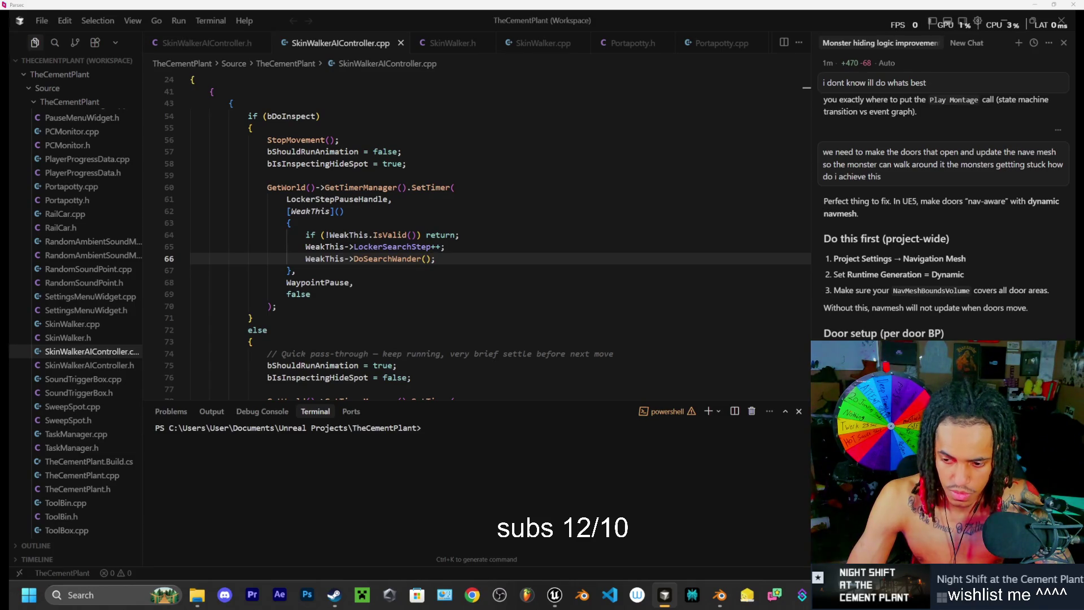
scroll(946, 209, down, 3)
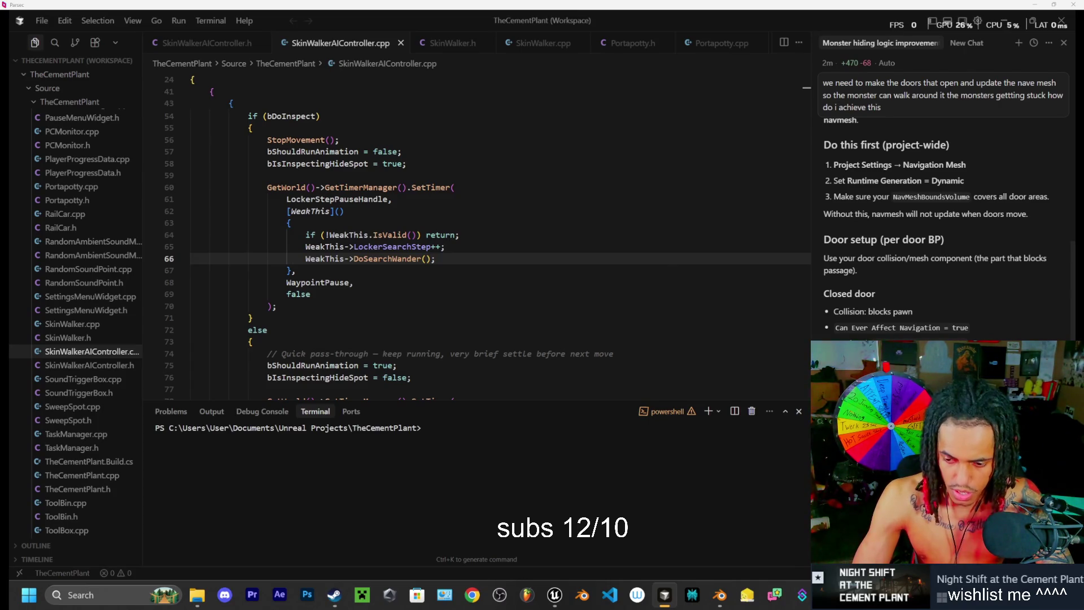
Step: Ask the AI how to make the dynamic navmesh react to doors like the train, then switch to Discord
key(Return)
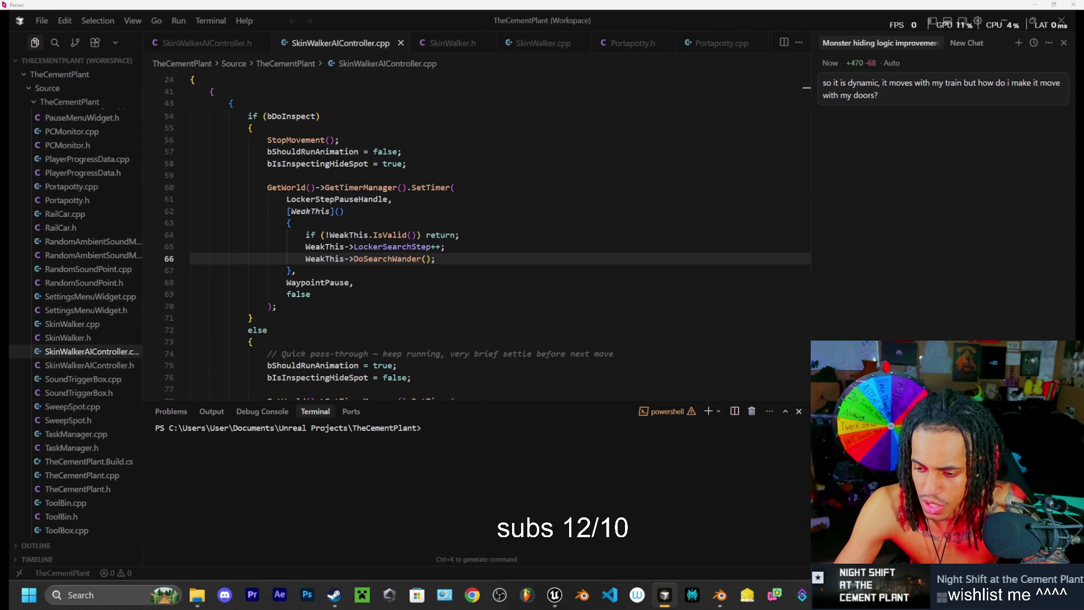
key(Return)
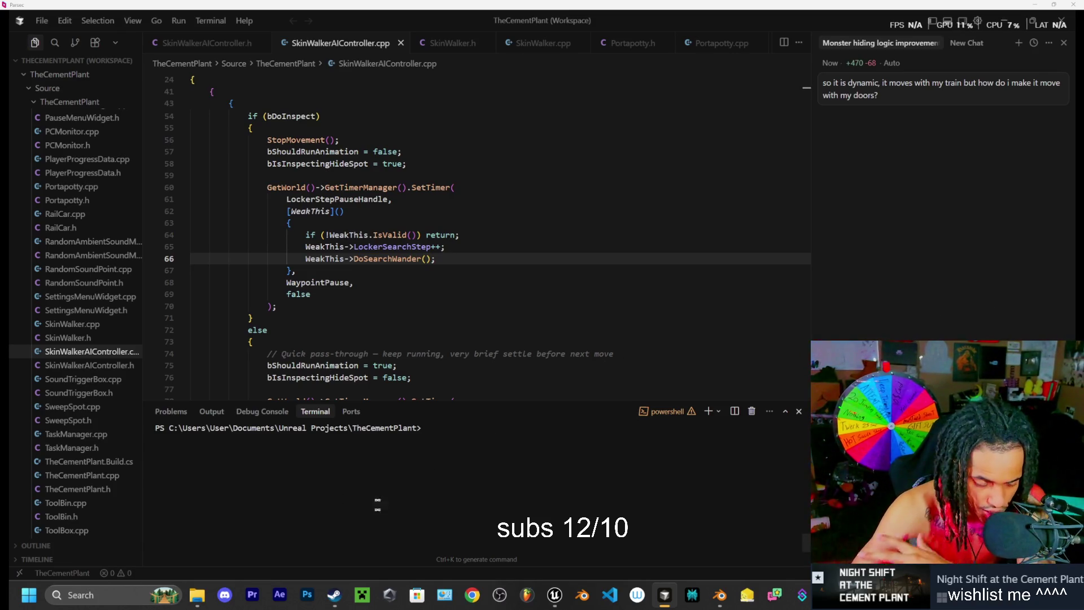
click(224, 598)
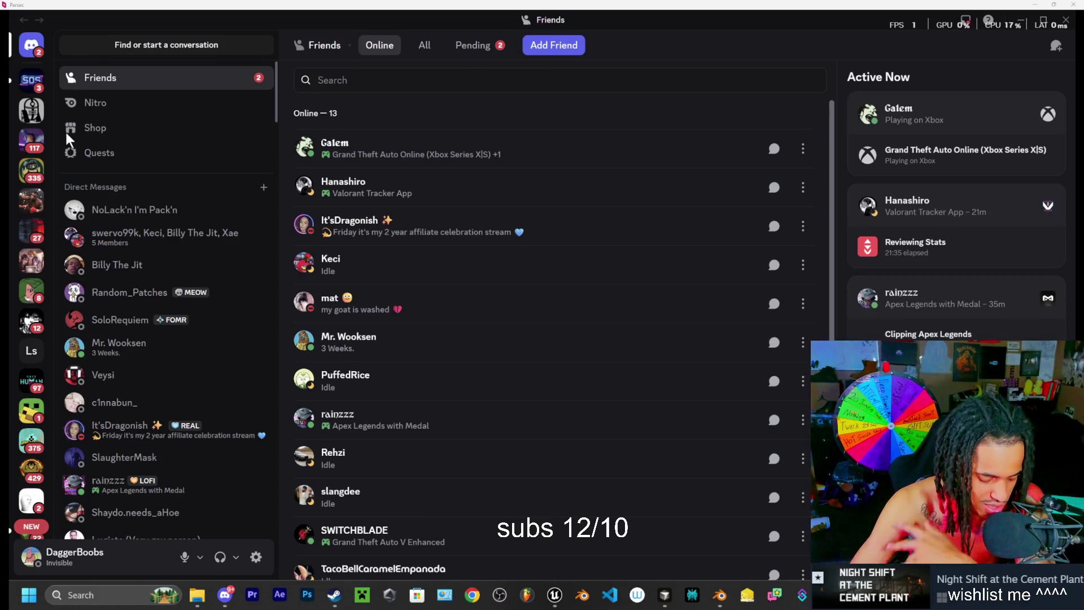
Step: Read through the SOS server's #chat messages, then move to #announcements
click(42, 86)
scroll(525, 395, up, 10)
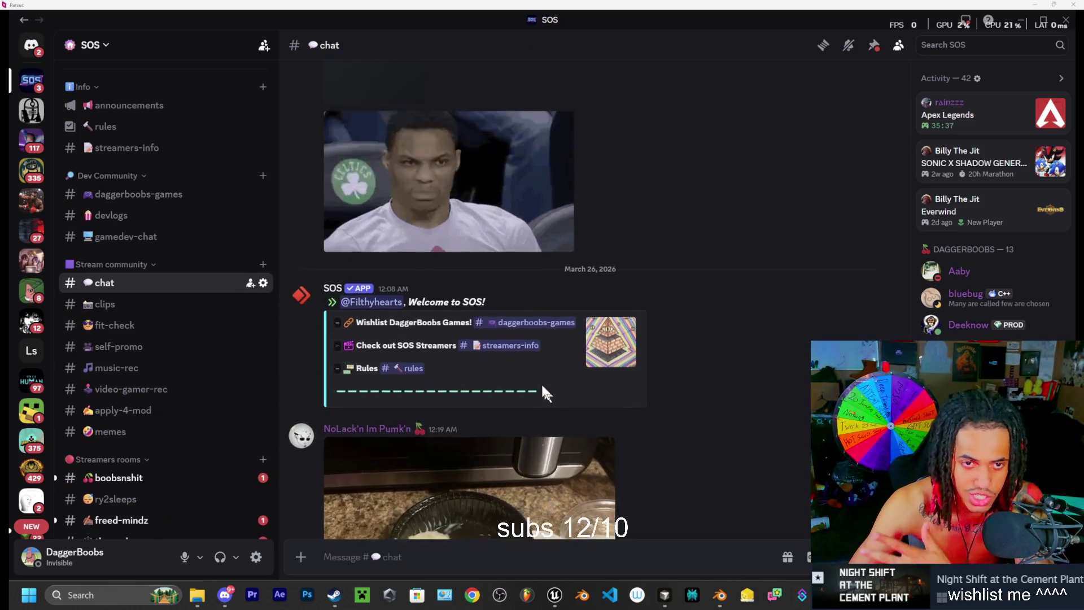
scroll(597, 334, up, 7)
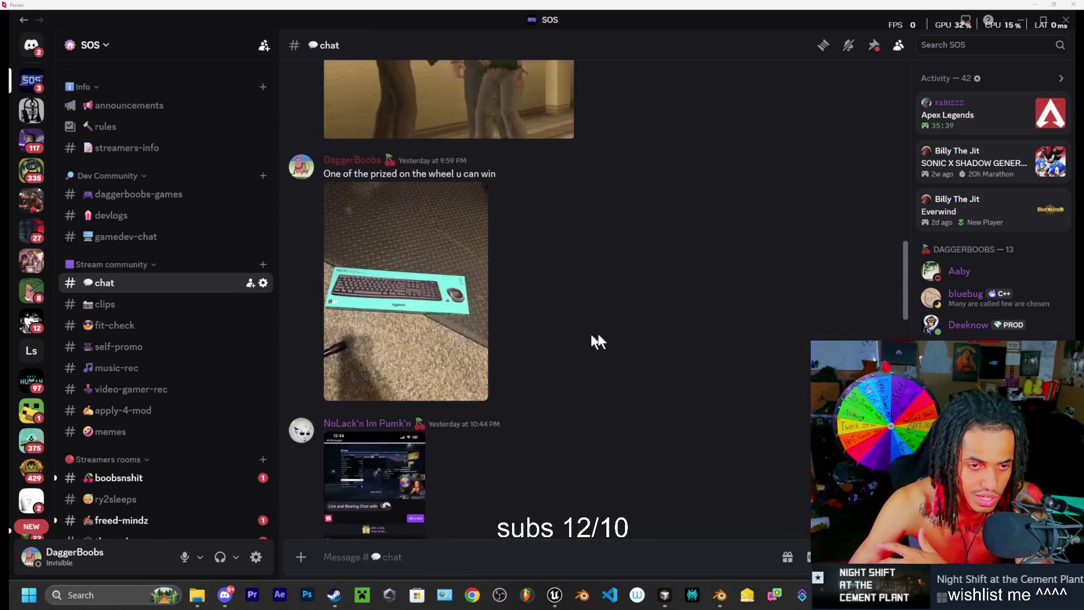
scroll(625, 326, down, 5)
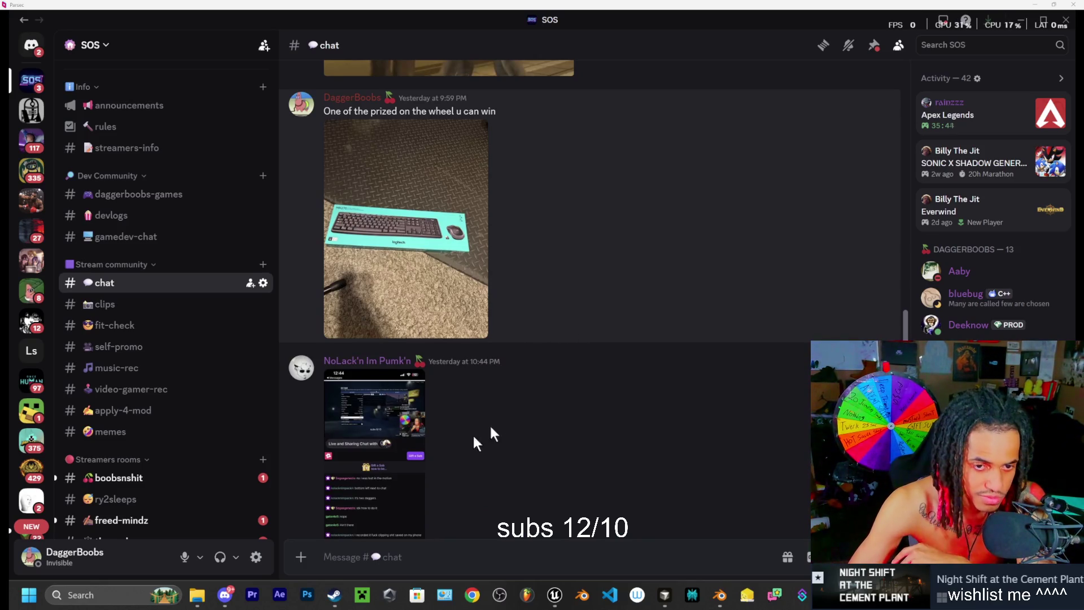
scroll(375, 235, down, 10)
scroll(431, 283, up, 5)
scroll(387, 292, up, 8)
scroll(404, 297, down, 8)
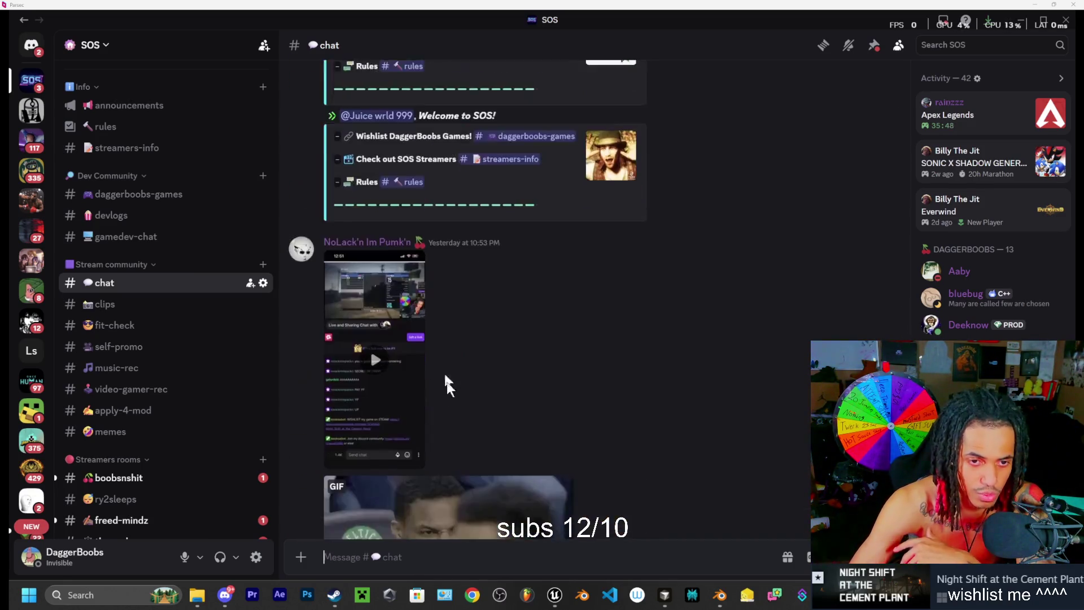
scroll(446, 381, down, 10)
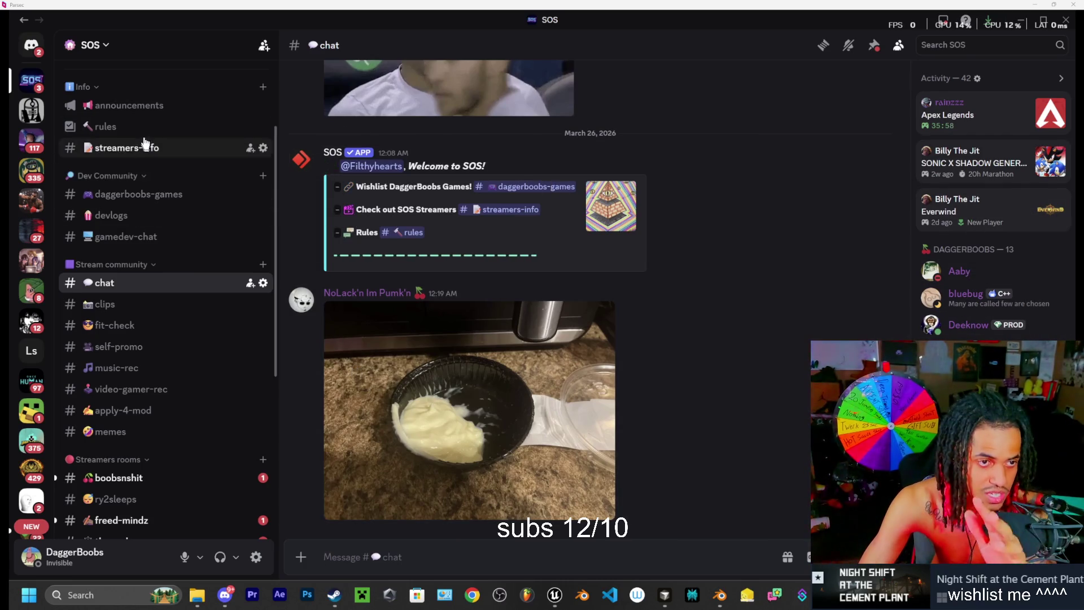
scroll(145, 143, up, 2)
click(124, 167)
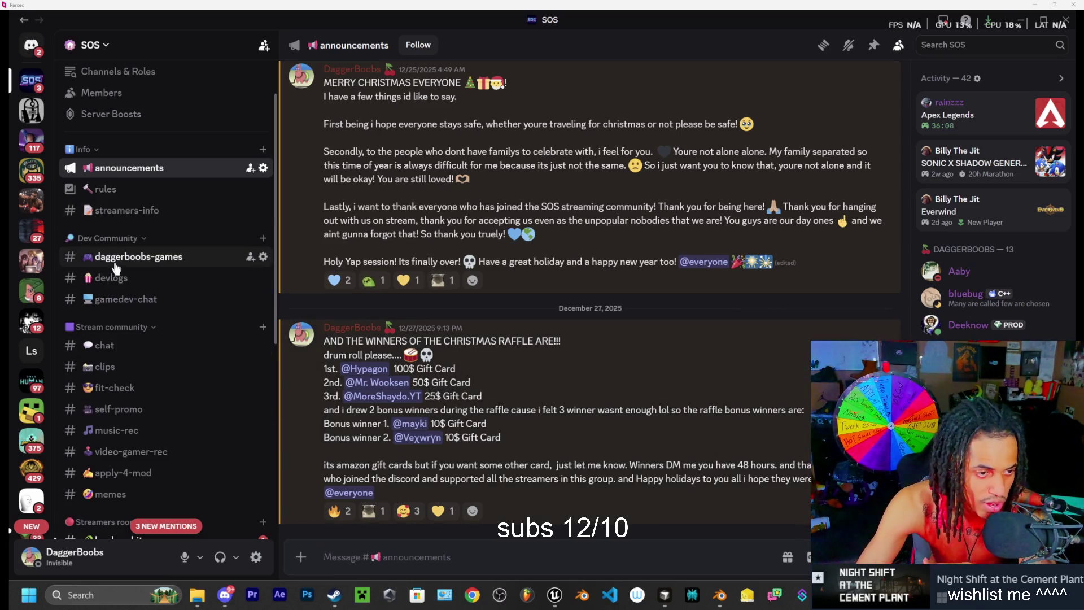
Step: Return to #chat and browse the boobsnshit, ry2sleeps, freed-mindz and the-web streamer rooms
click(106, 346)
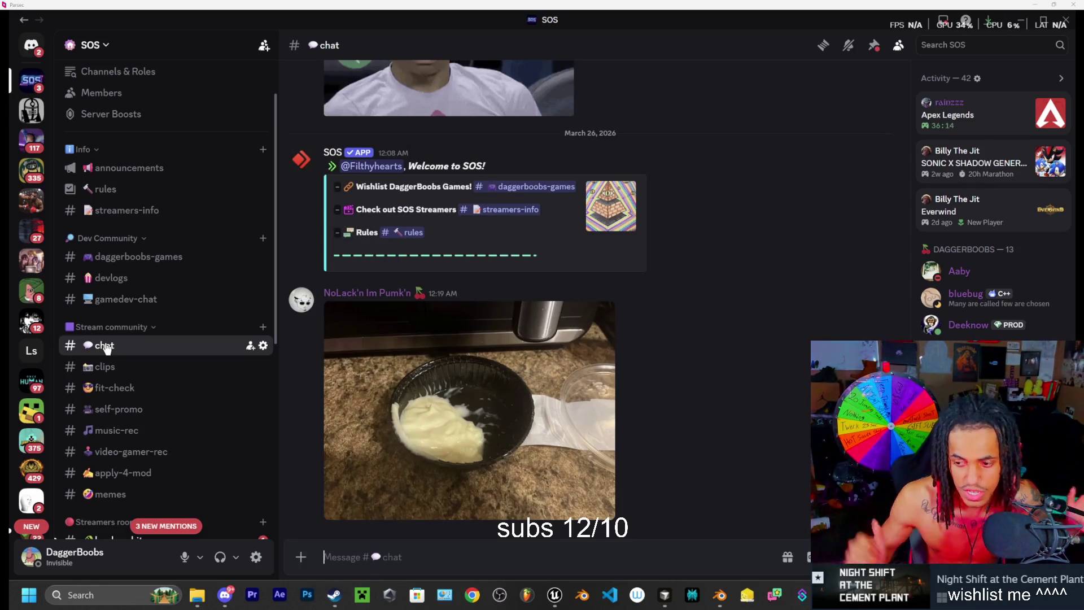
scroll(164, 338, down, 5)
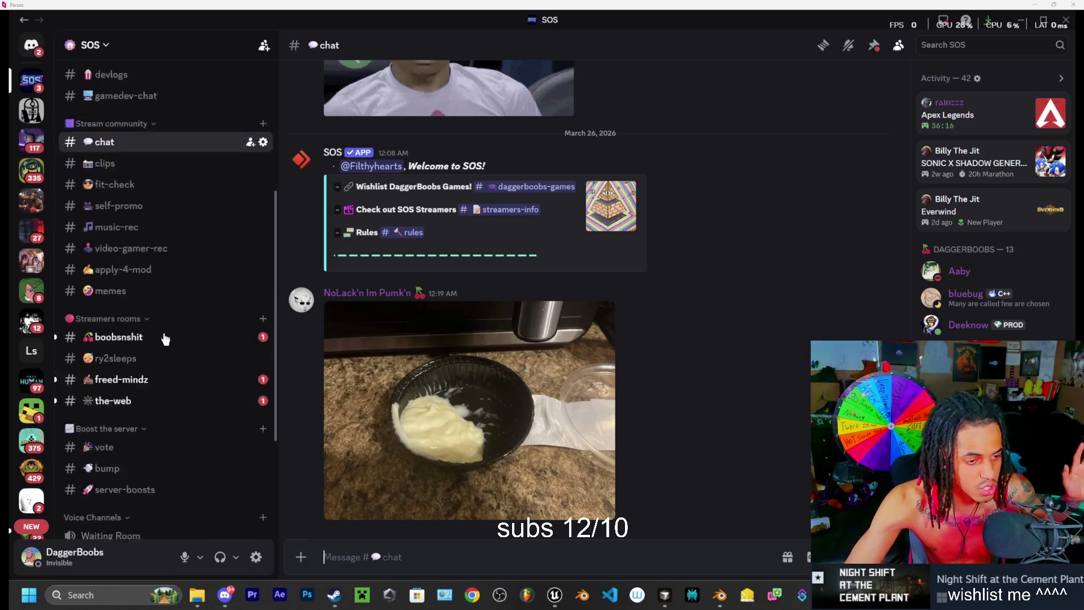
click(119, 290)
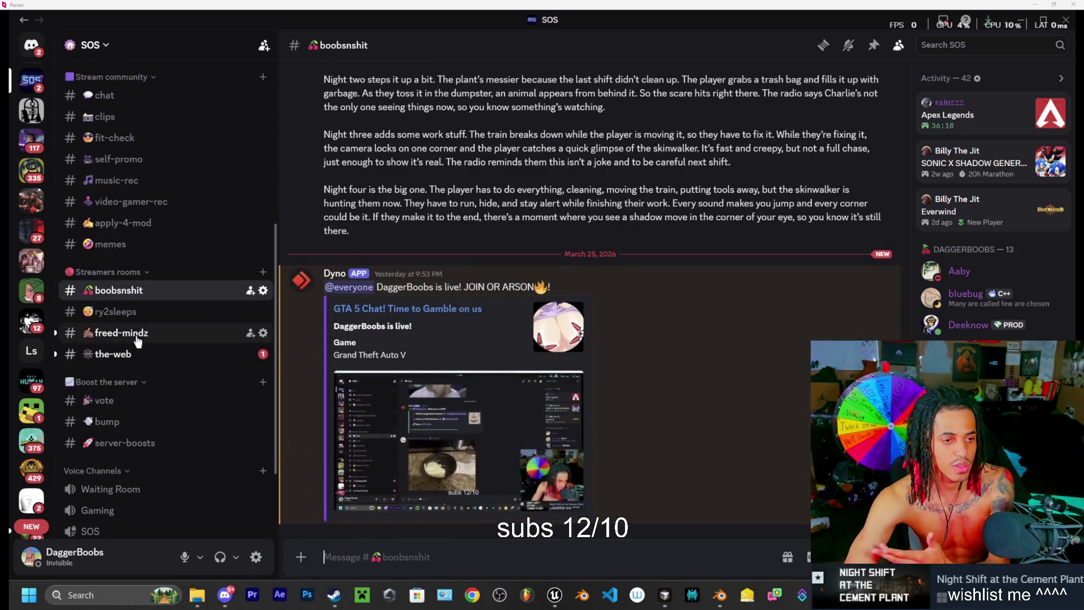
click(134, 312)
click(136, 335)
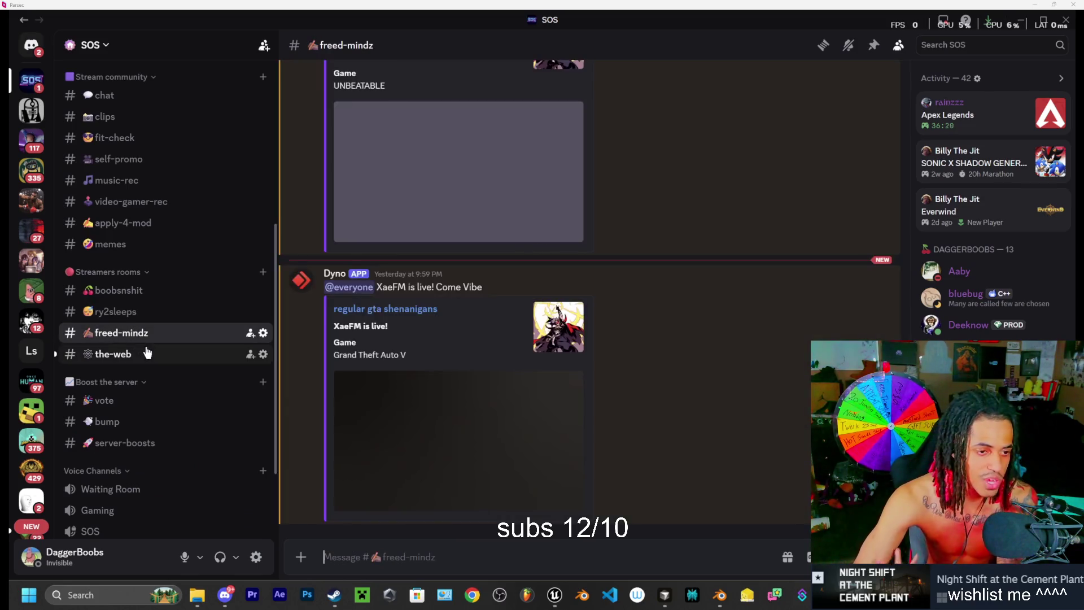
click(132, 353)
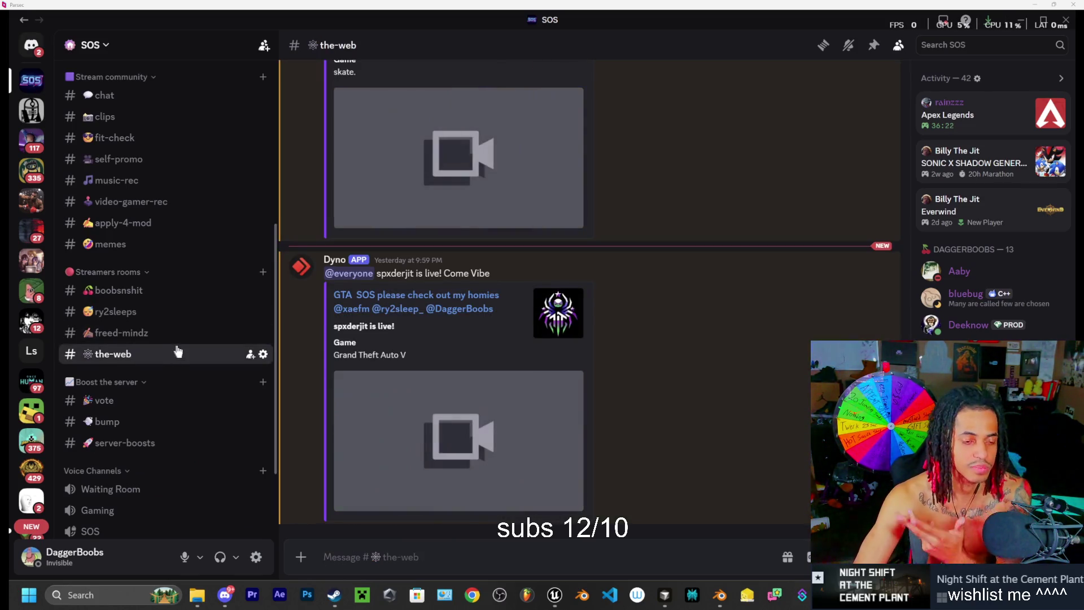
click(126, 290)
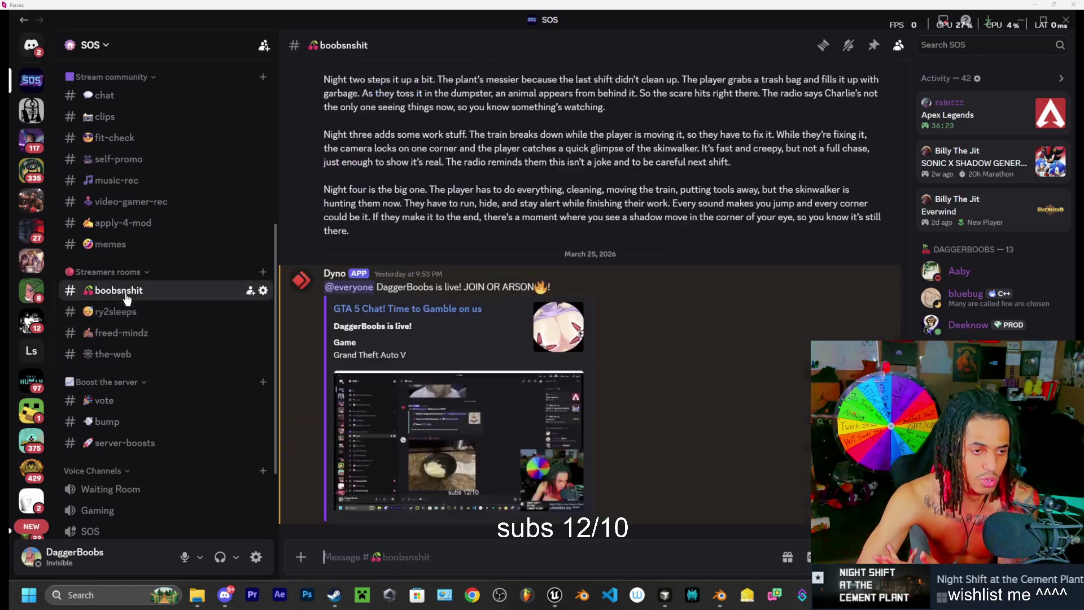
Step: Open #gamedev-chat and read back through its earlier messages
scroll(155, 261, up, 1)
scroll(155, 261, up, 5)
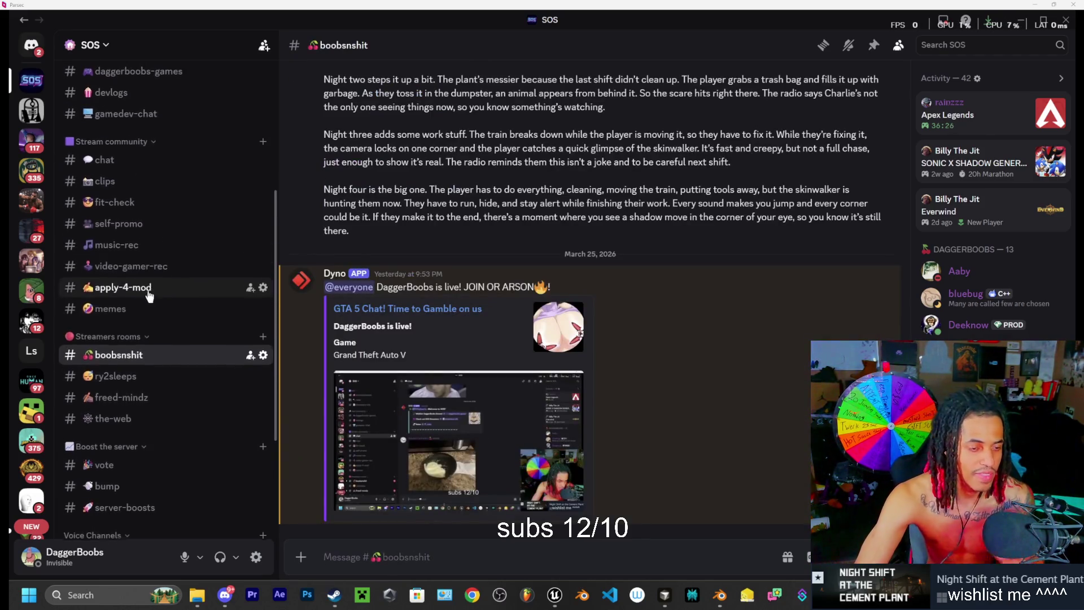
scroll(131, 256, up, 3)
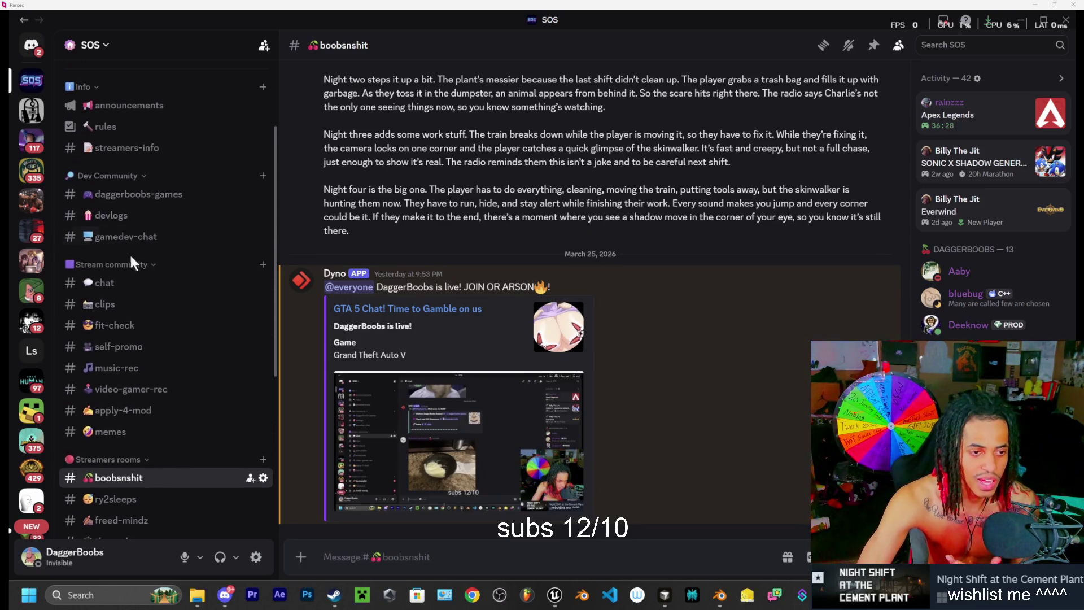
click(137, 244)
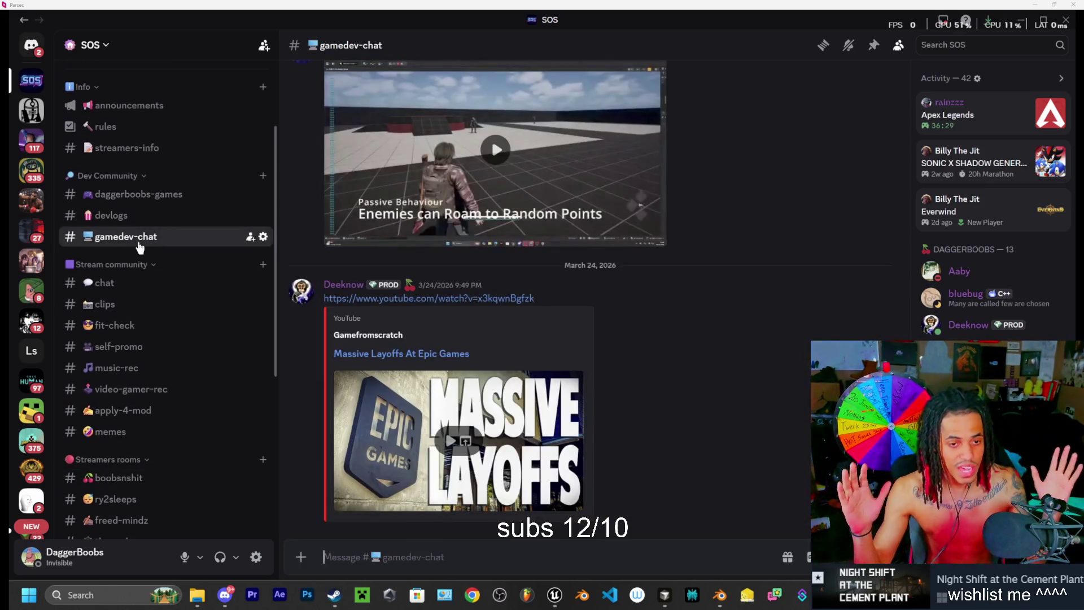
scroll(521, 232, up, 5)
scroll(520, 233, up, 10)
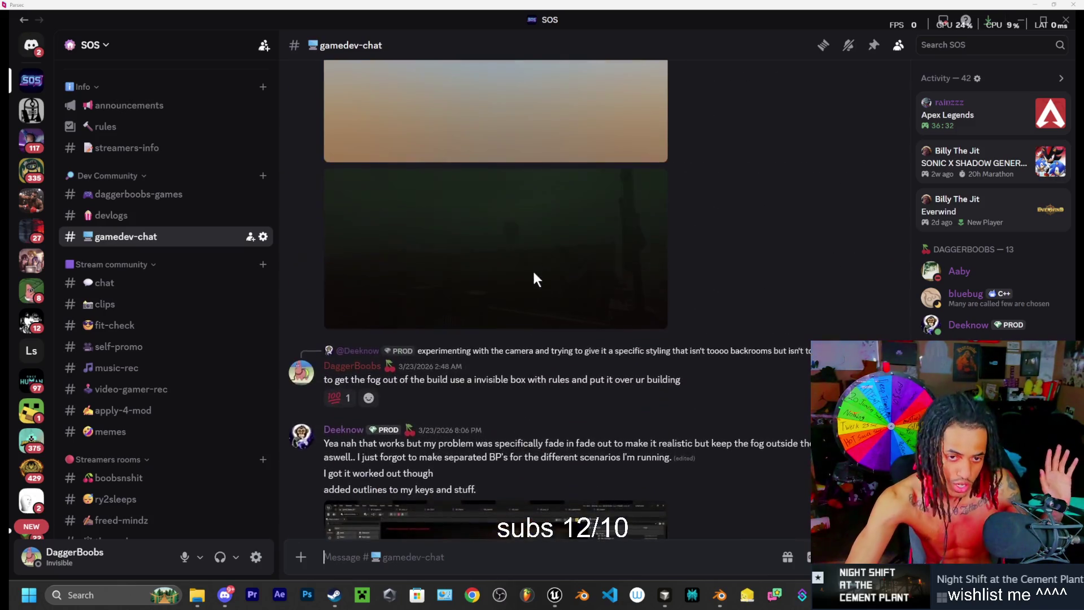
scroll(556, 390, up, 10)
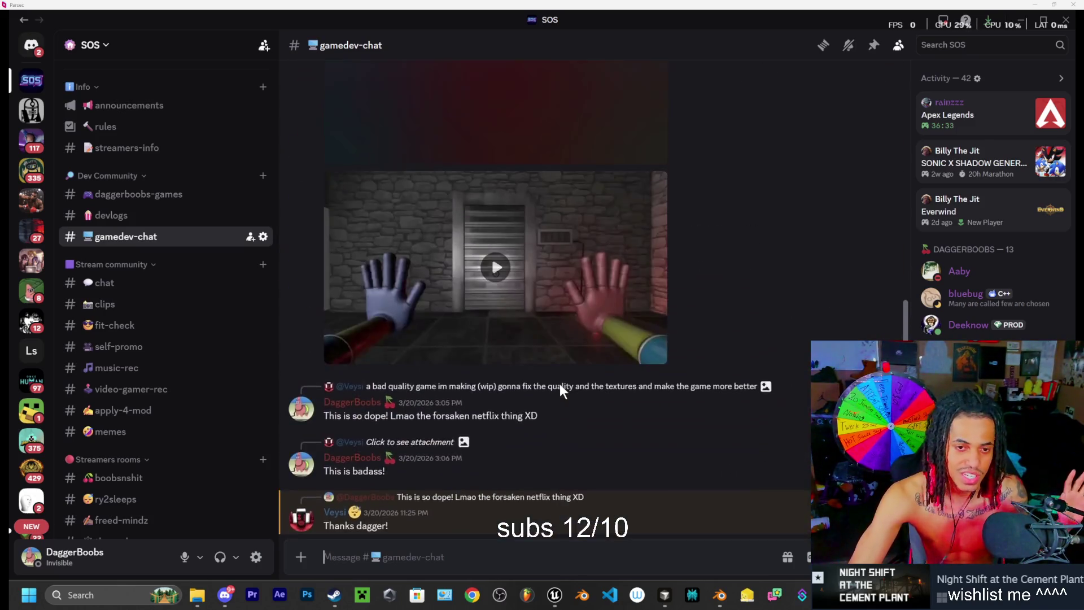
scroll(573, 401, up, 10)
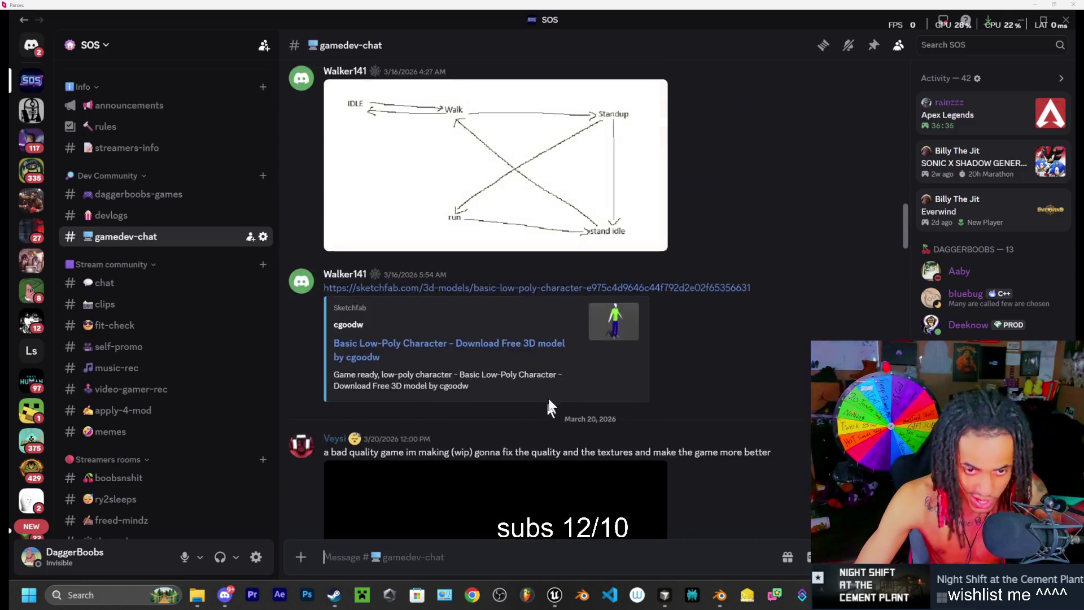
Step: Visit #chat and #clips, open #fit-check, and try dragging the self-promo channel
click(150, 282)
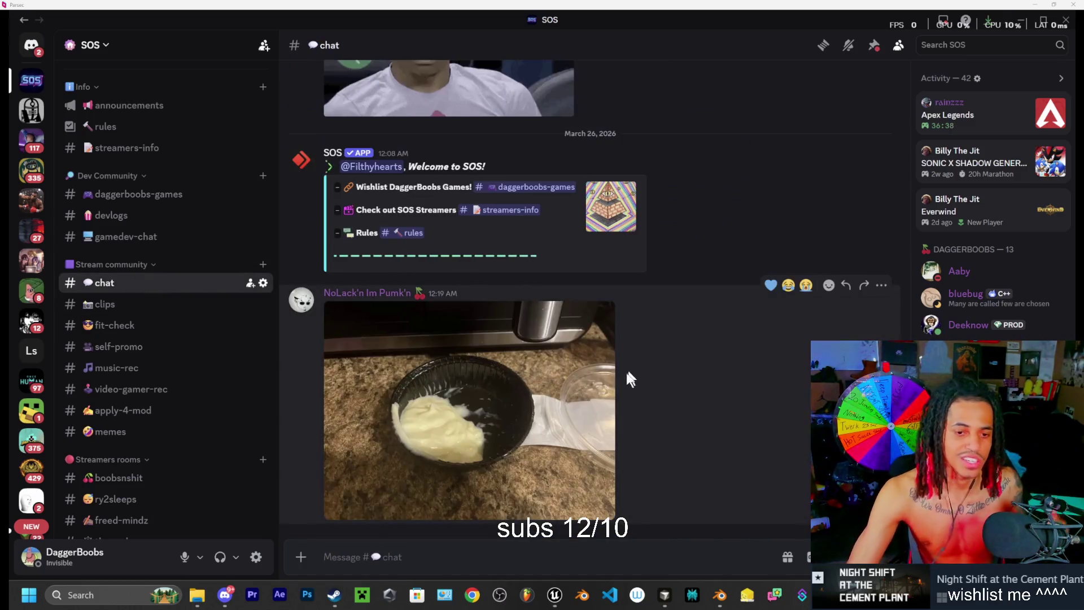
click(72, 305)
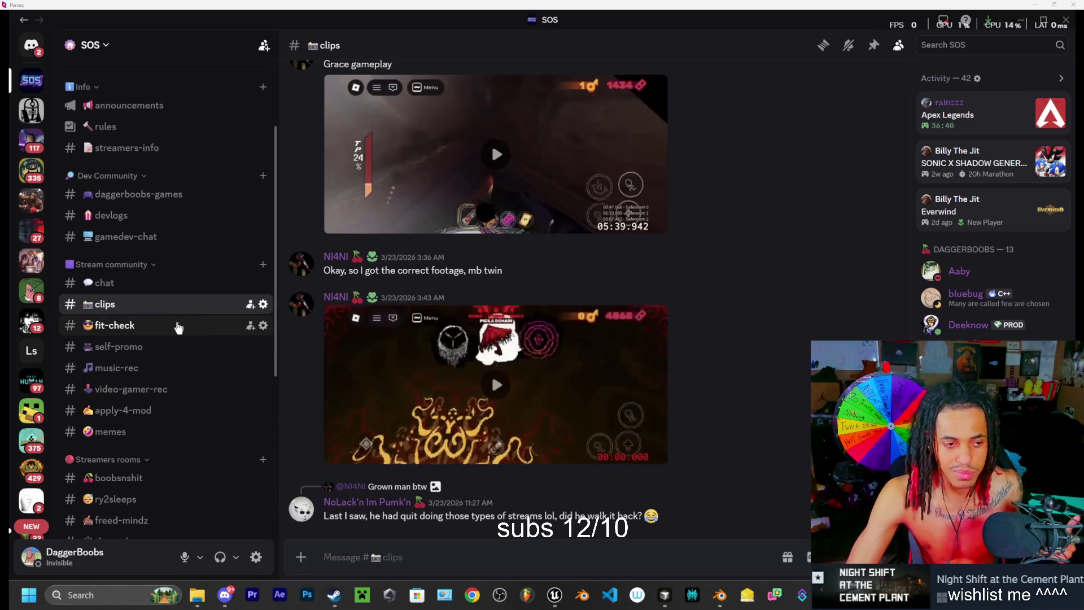
click(172, 325)
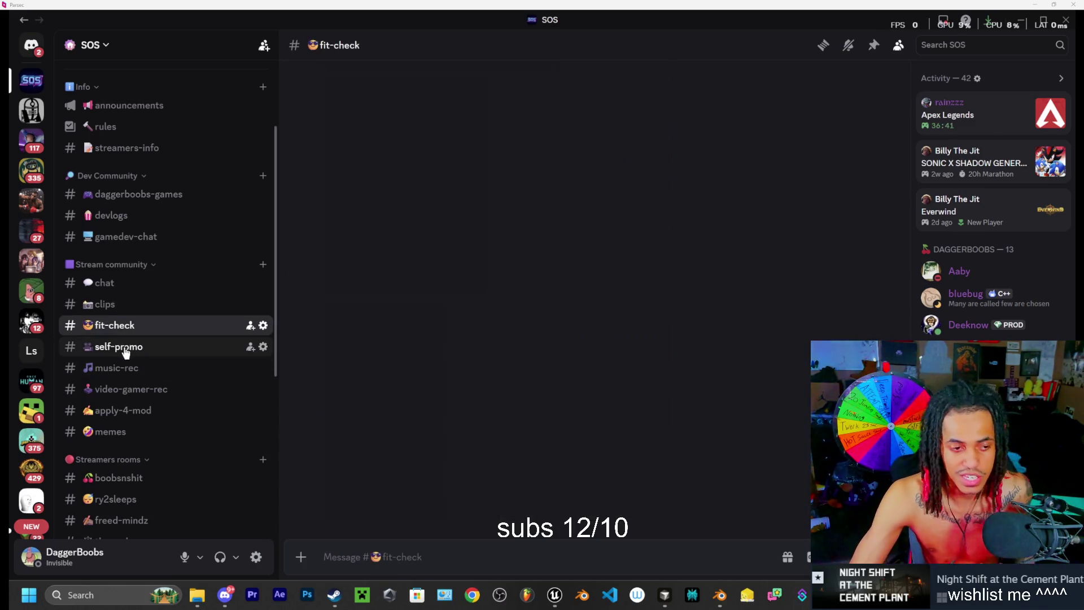
drag(134, 355, 124, 357)
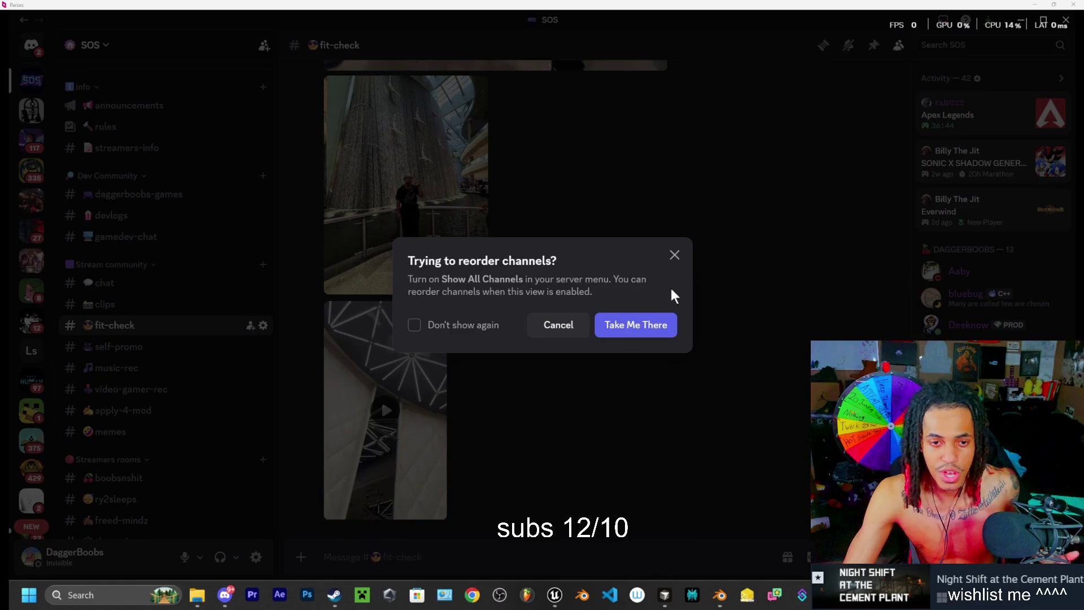
click(674, 256)
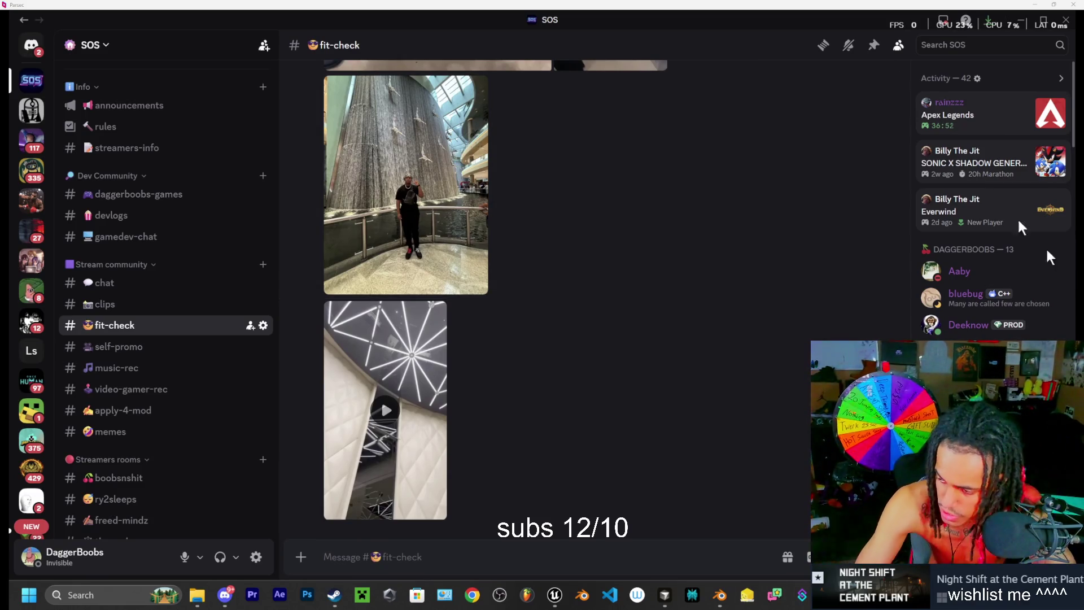
mouse_move(1025, 116)
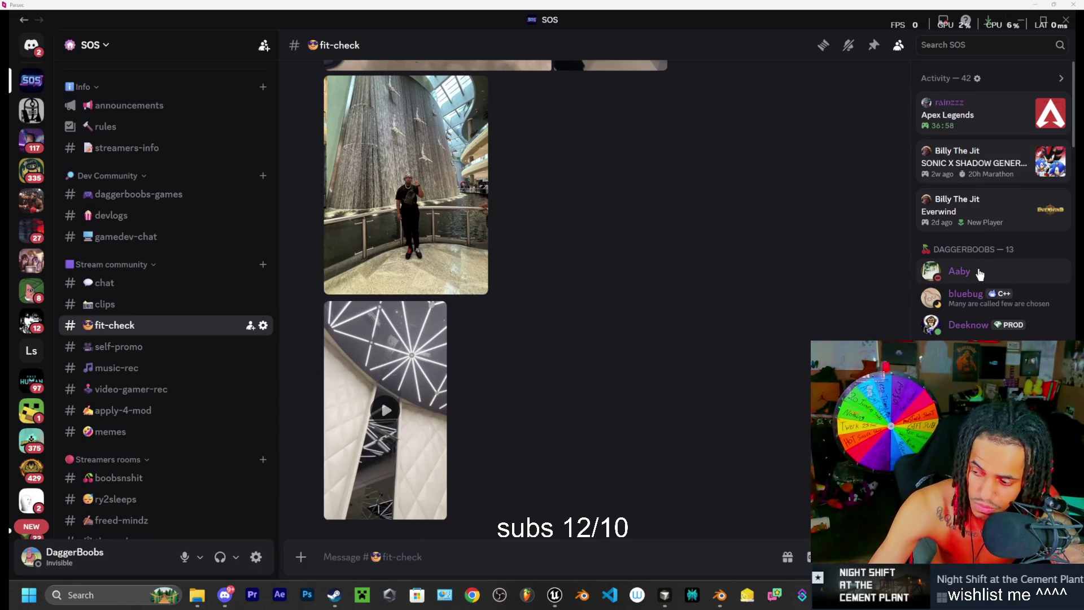
mouse_move(855, 278)
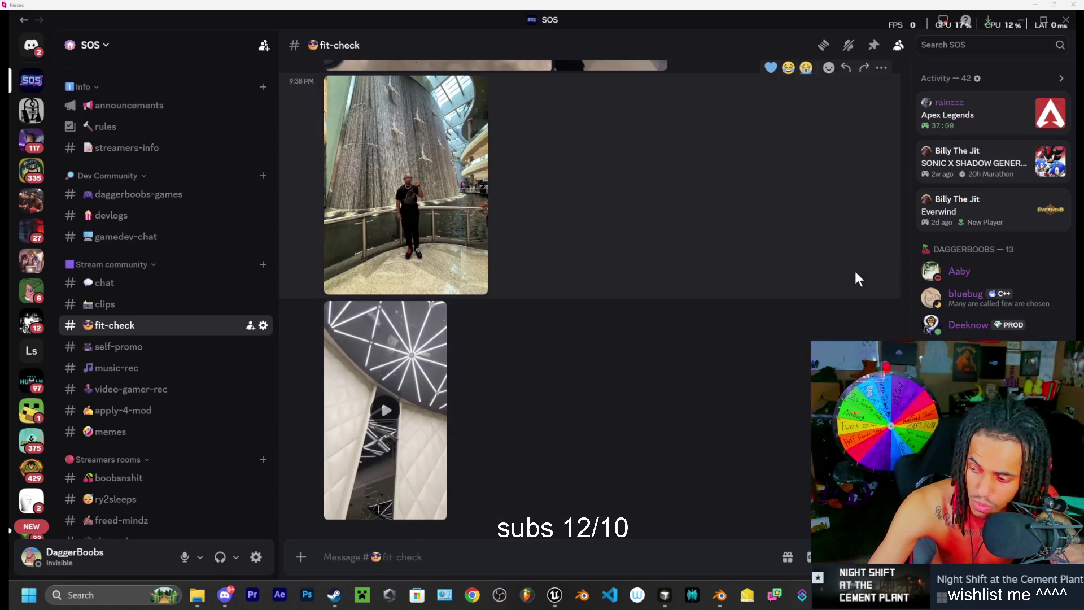
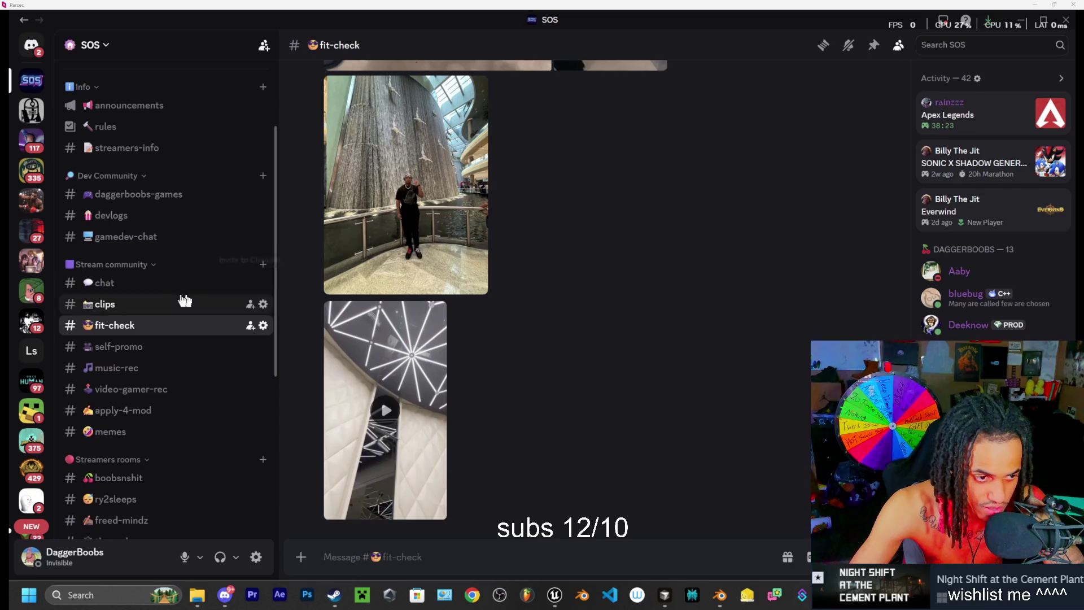
Step: Open the #chat channel in Discord's SOS server, then return to the Cursor editor
click(165, 283)
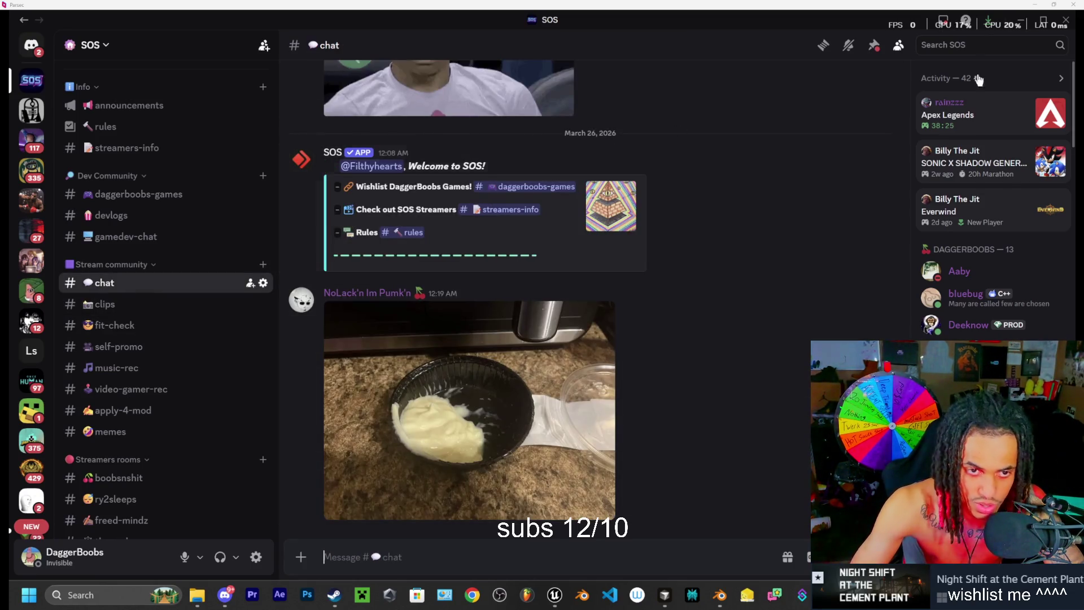
key(alt+Tab)
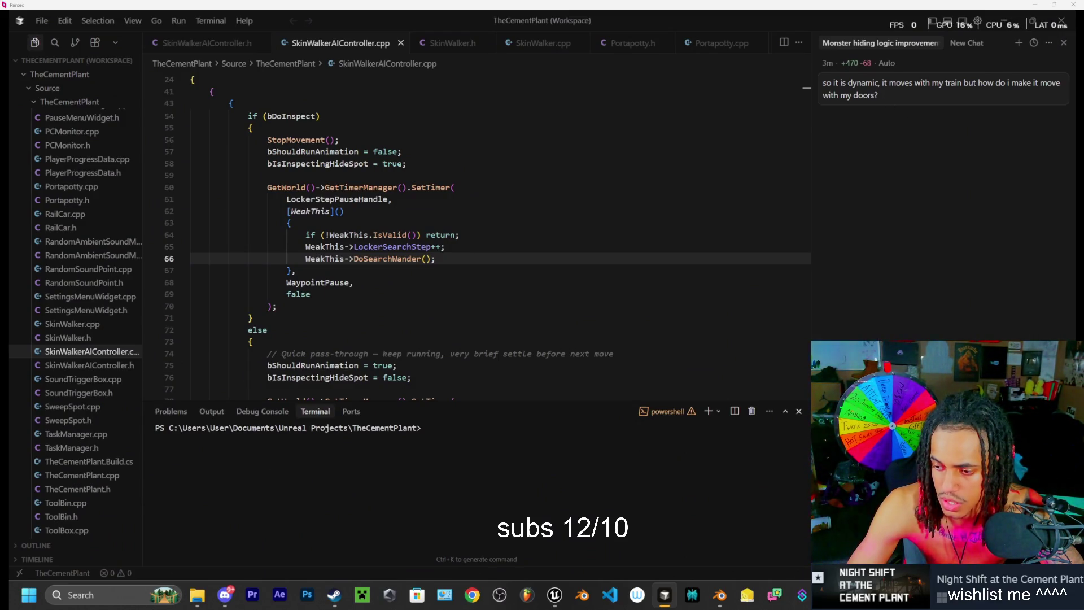
Step: Resend the earlier AI chat question about making the doors update the dynamic navmesh like the train
click(903, 93)
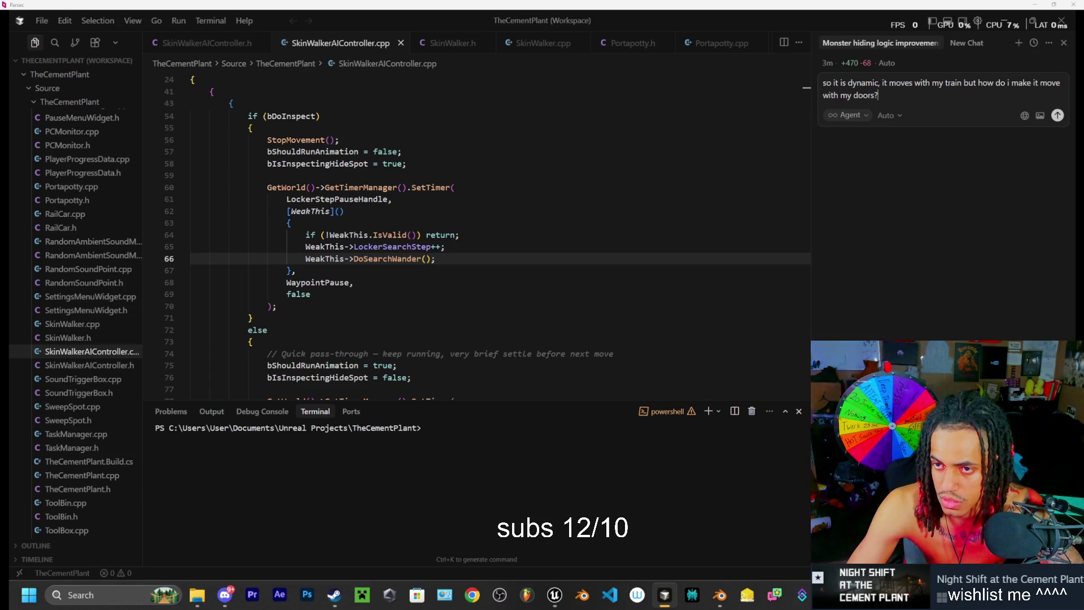
click(1056, 120)
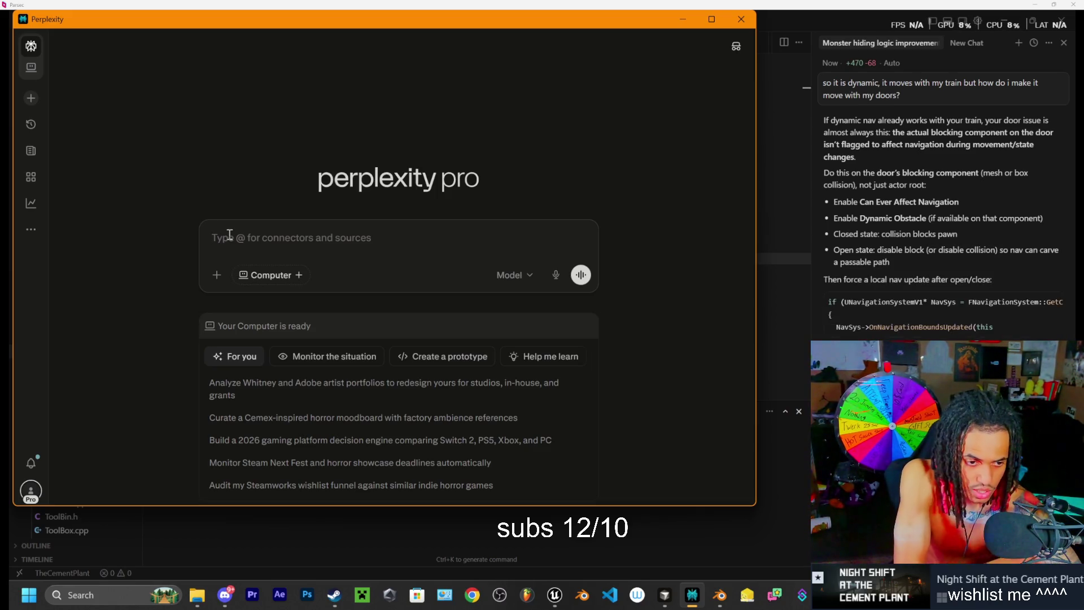
Step: Write the question: the navmesh updates as the train moves, so how can the structure doors do the same?
text(my)
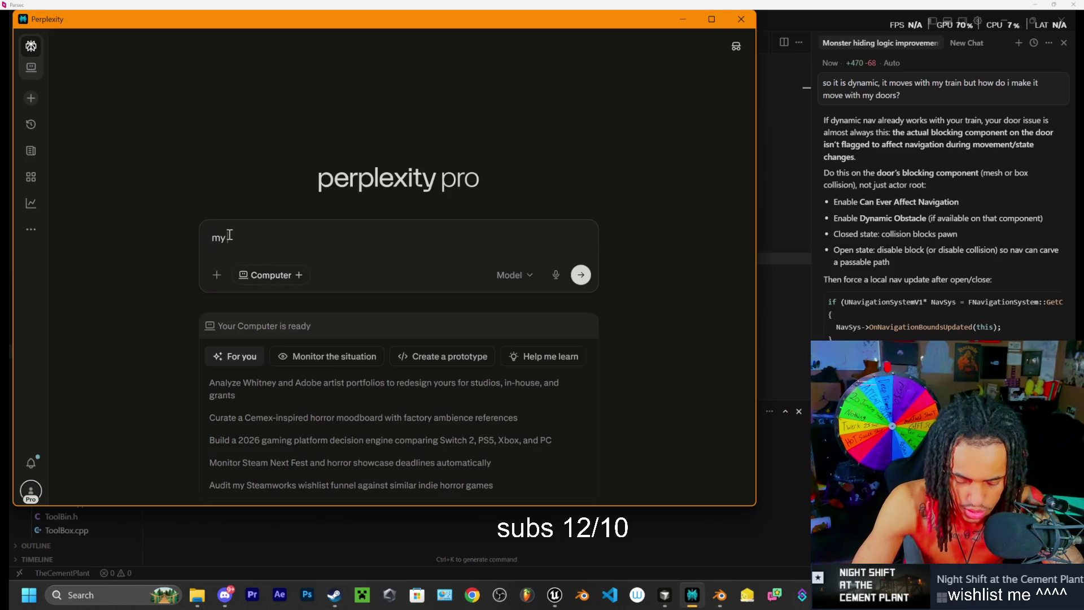
text( nav mesh is dynamic my ta)
text(in moves and it updates as my train moves but i w)
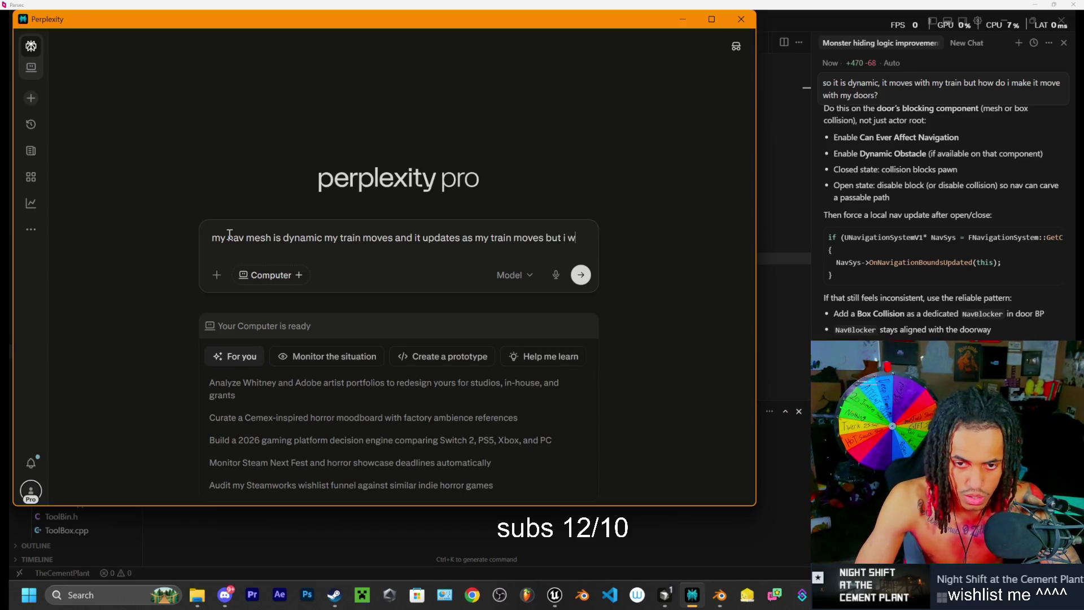
text(ant)
text(r)
text(truc)
text(e doors d)
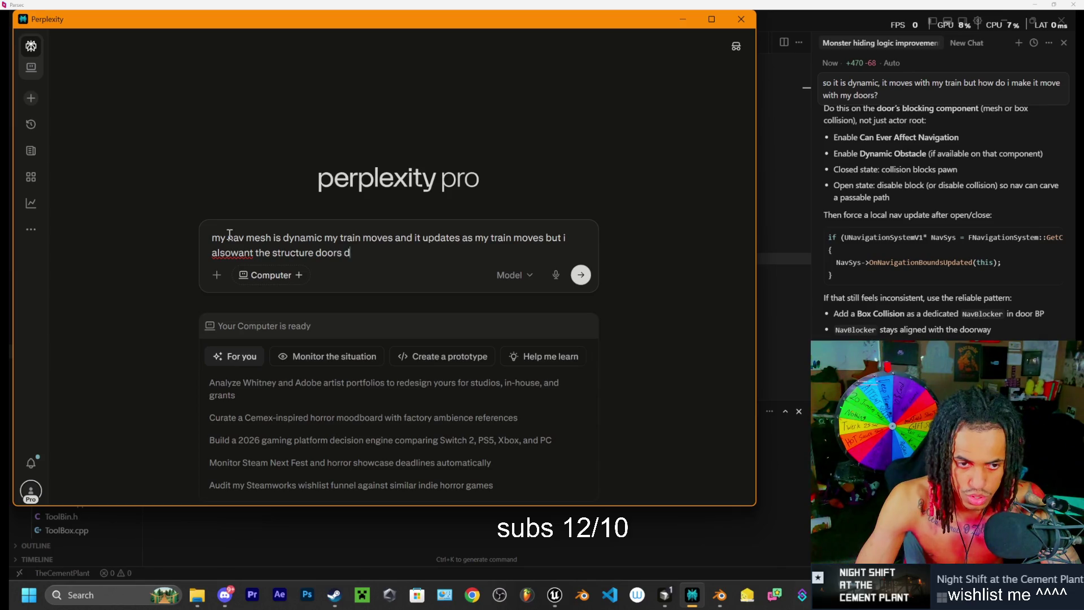
key(BackSpace)
text(to do tehe)
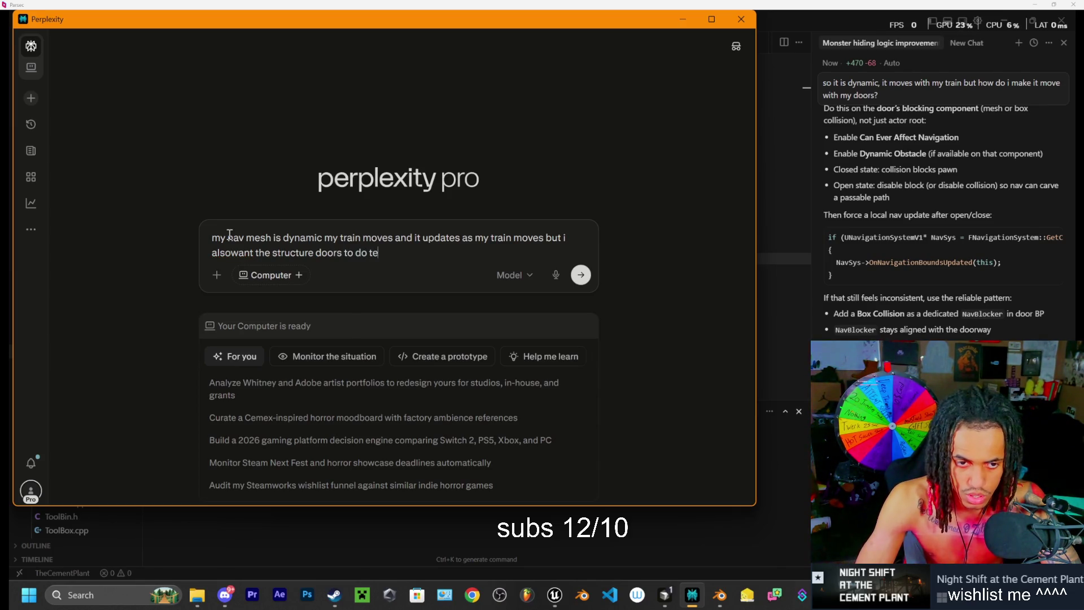
key(BackSpace)
key(BackSpace)
key(BackSpace)
text(he same so how do i ensu)
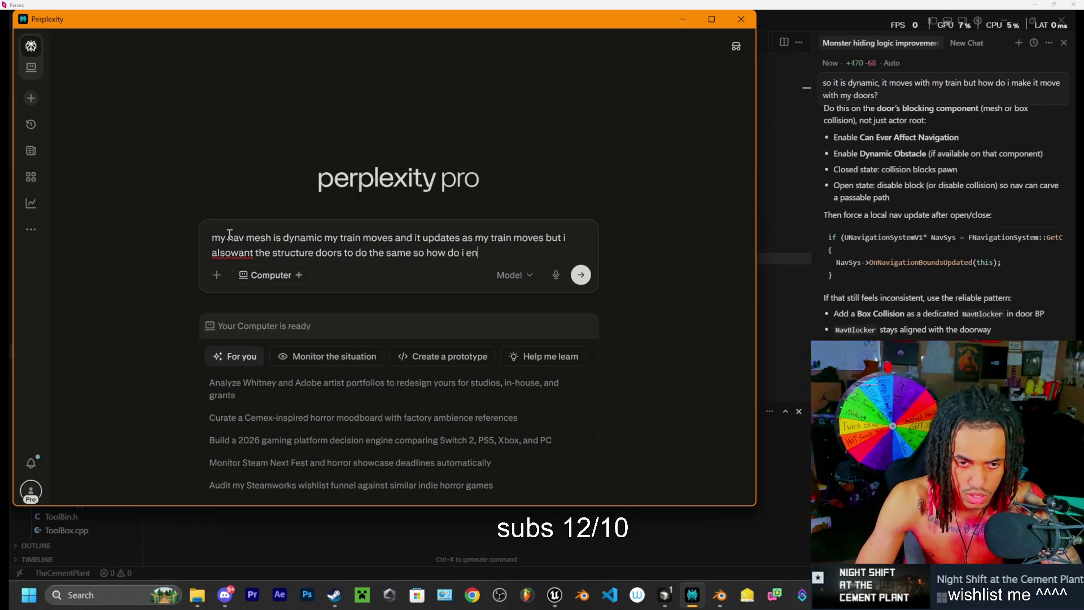
text(re this wokr)
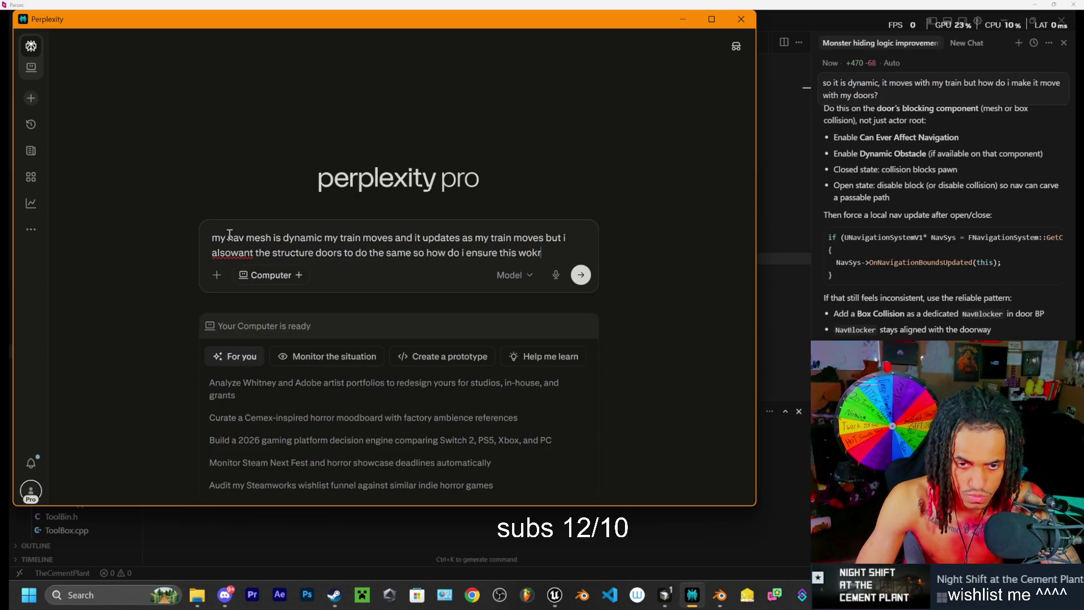
key(BackSpace)
text(r)
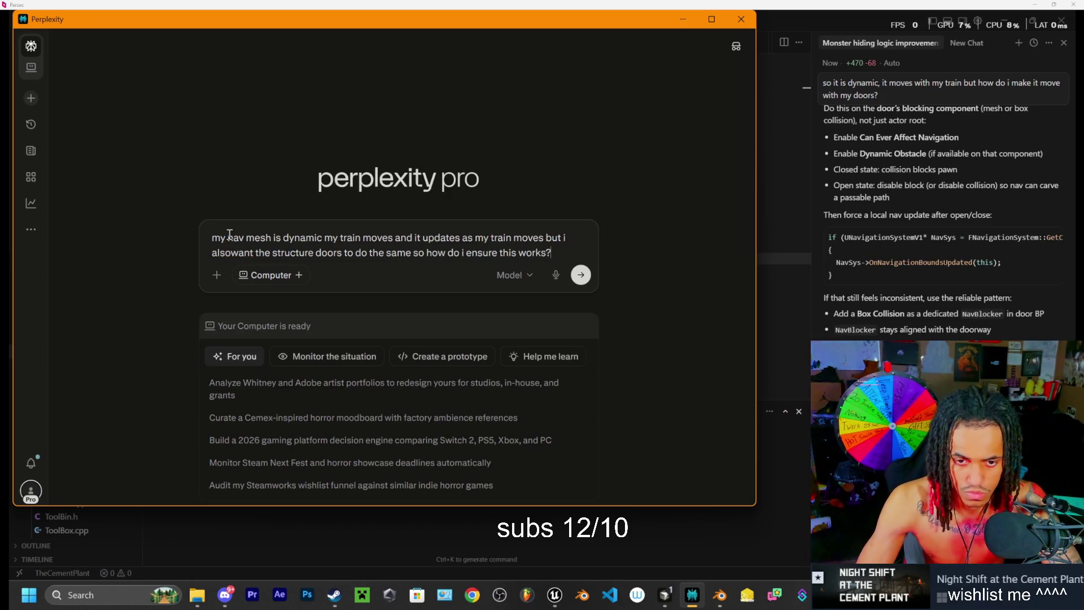
Step: Choose Claude Sonnet 4.6 as the answer model and submit the question
click(511, 275)
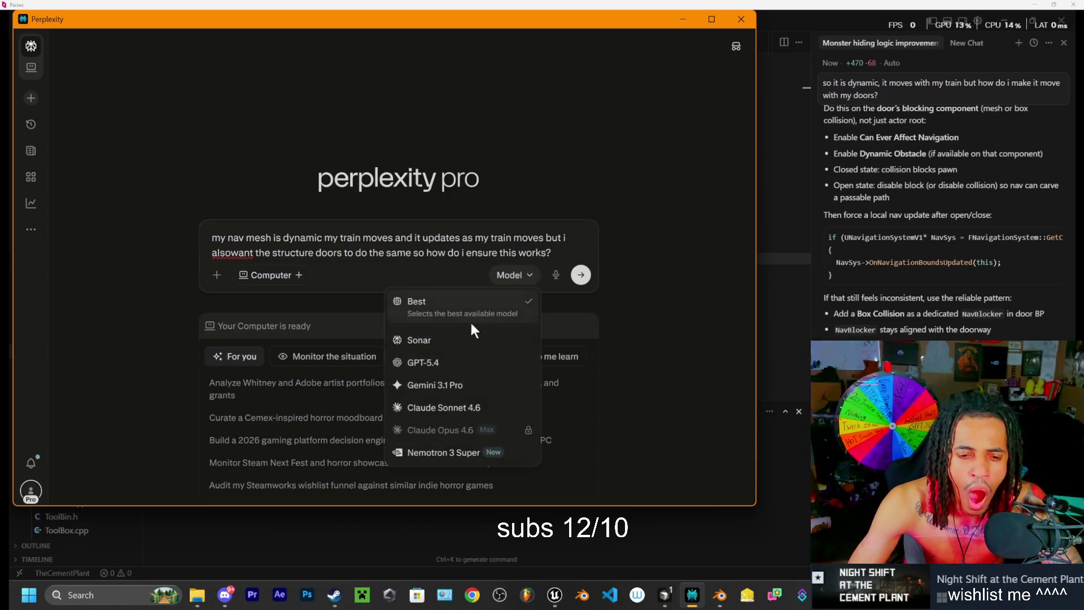
click(458, 407)
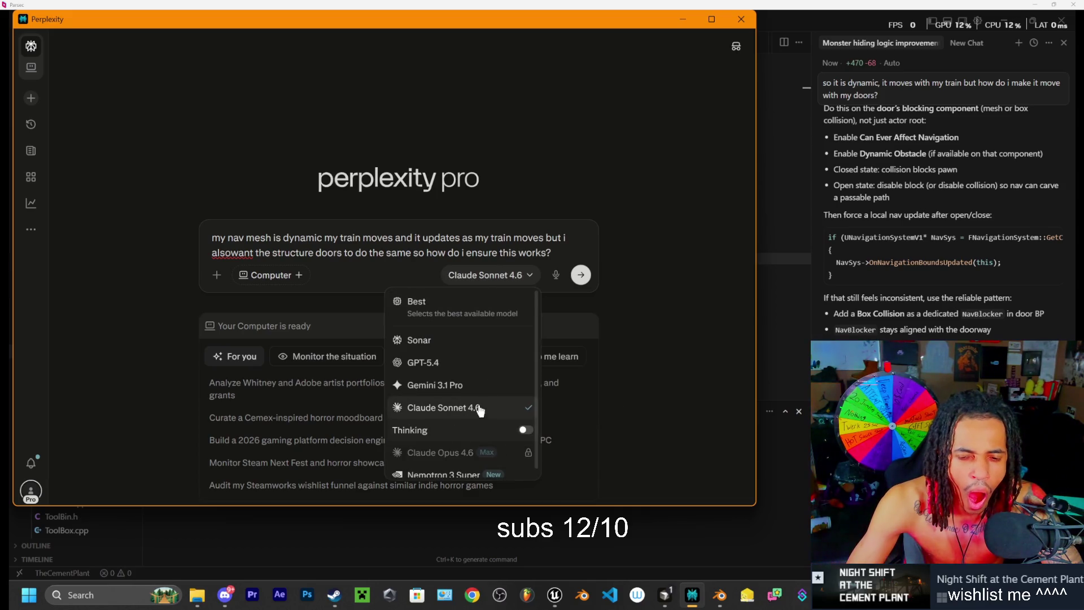
click(581, 275)
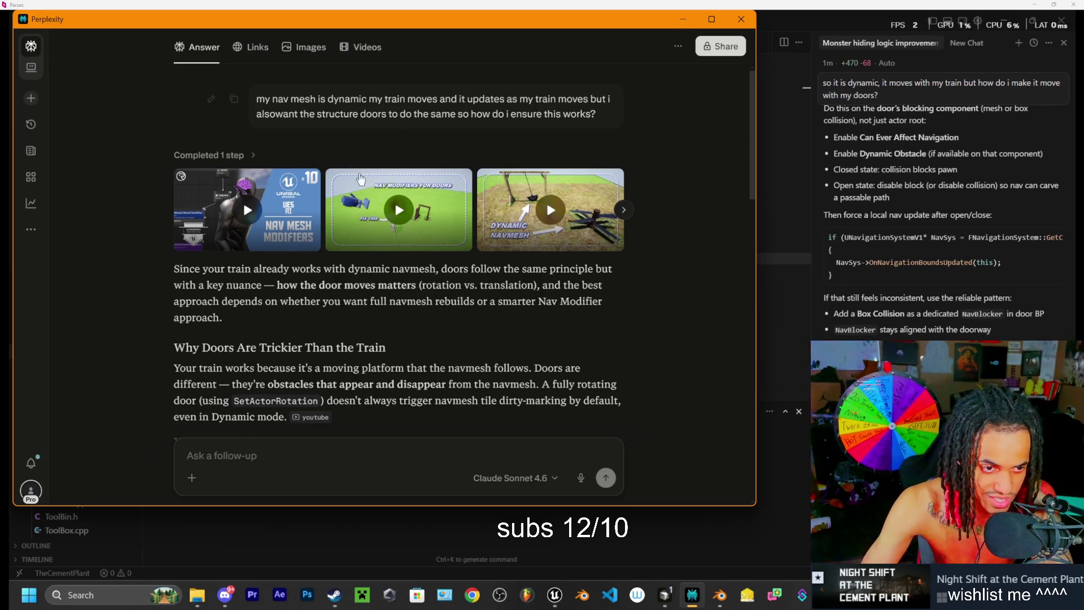
Step: Read down to the answer's 'Your Two Options' table, then bring the code editor back up
scroll(229, 342, down, 1)
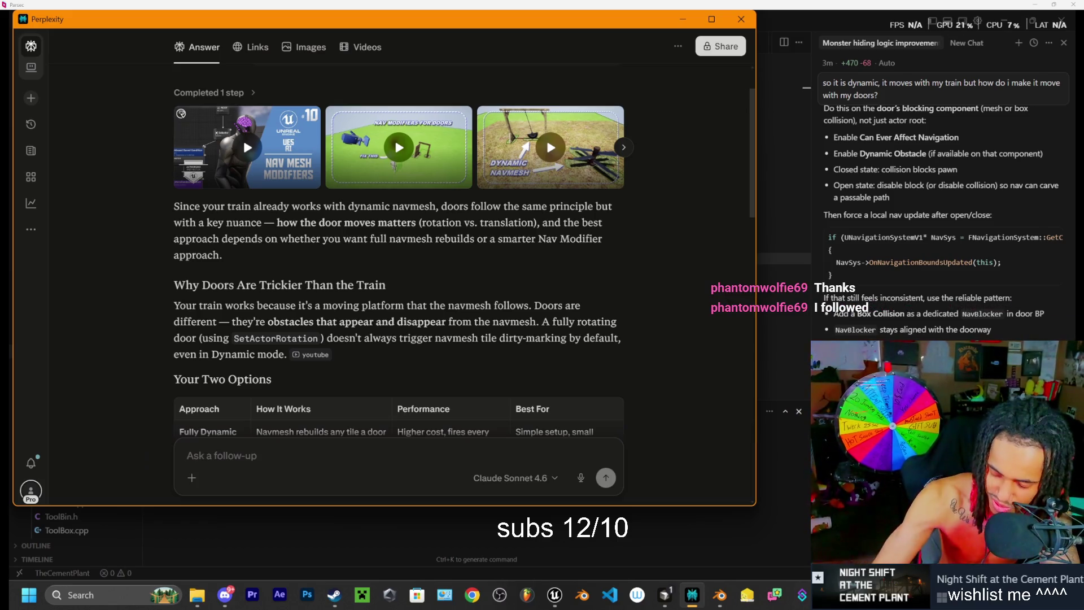
right_click(781, 373)
key(Escape)
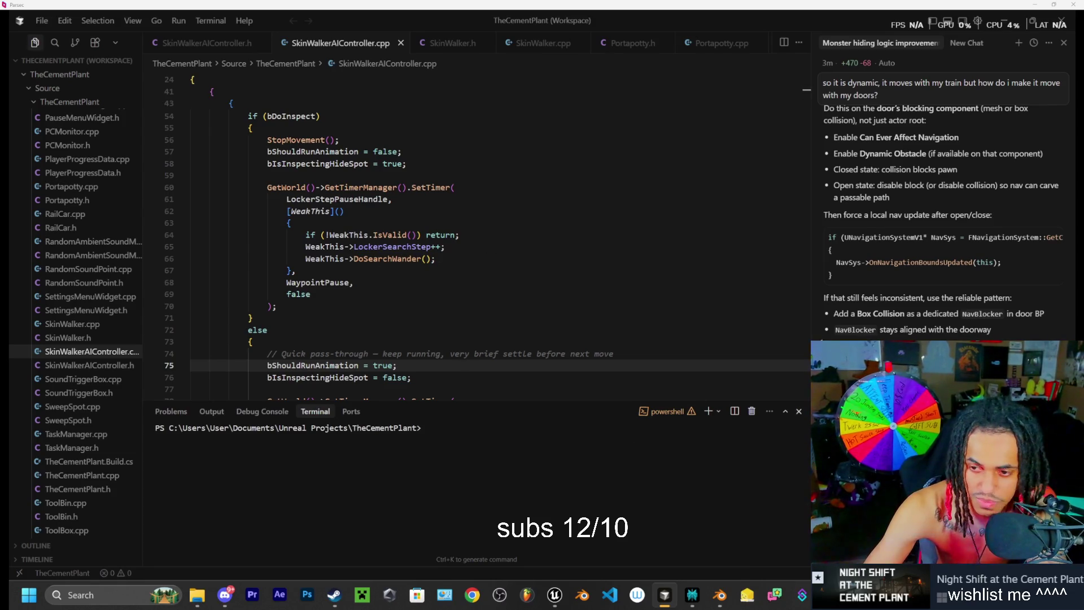
Step: Review Cursor's earlier advice on door collision affecting navigation, then switch to the Unreal Editor
scroll(847, 169, up, 3)
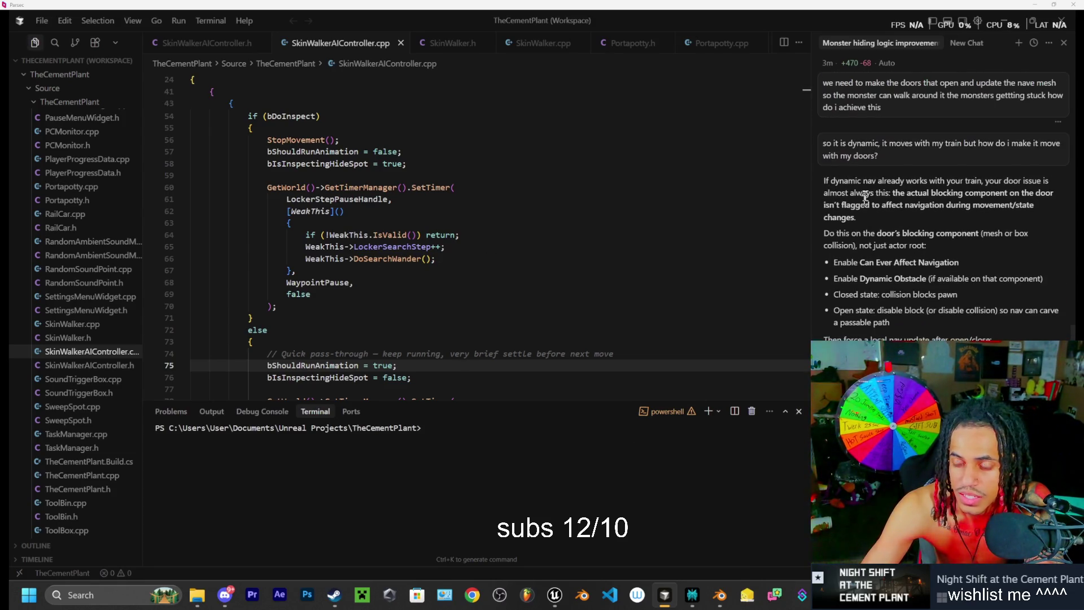
scroll(887, 185, down, 1)
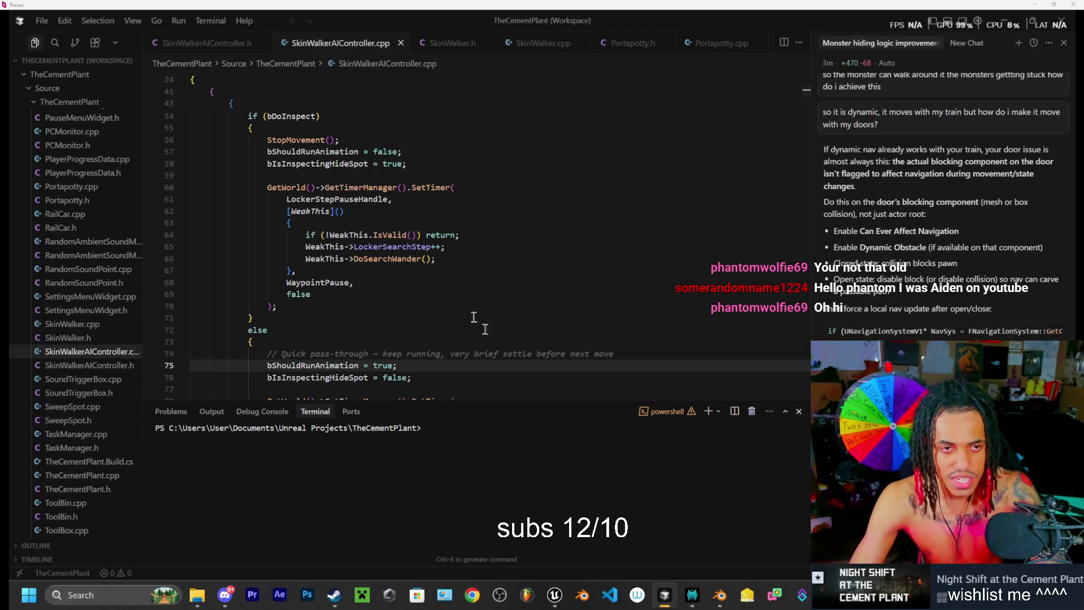
click(554, 594)
Step: Frame BP_OfficeDoor and BP_Locker, trying the locker's default obstacle area and then reverting it
key(f)
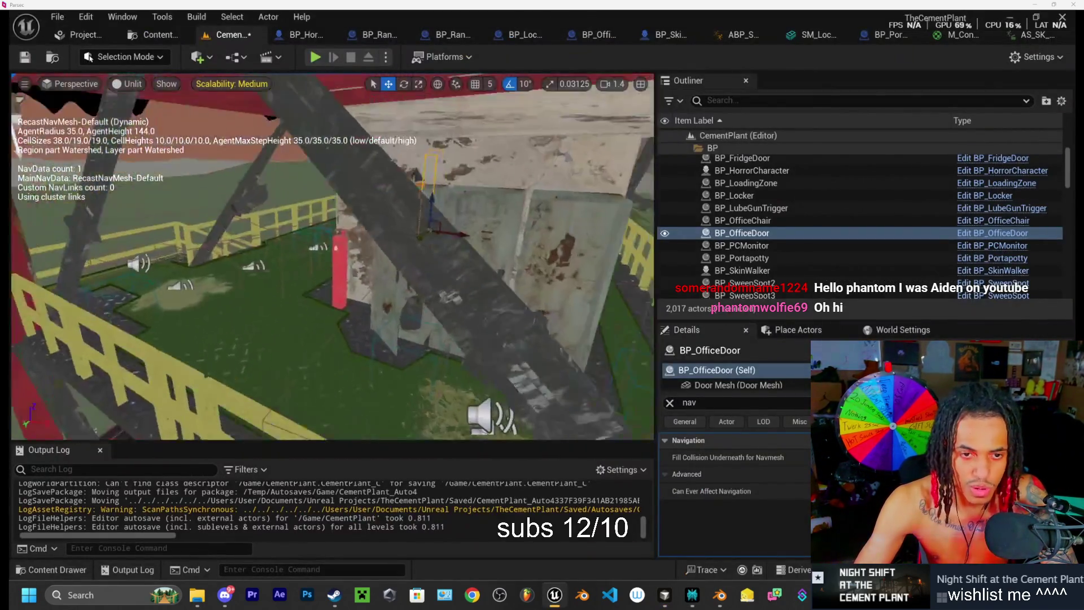
double_click(734, 196)
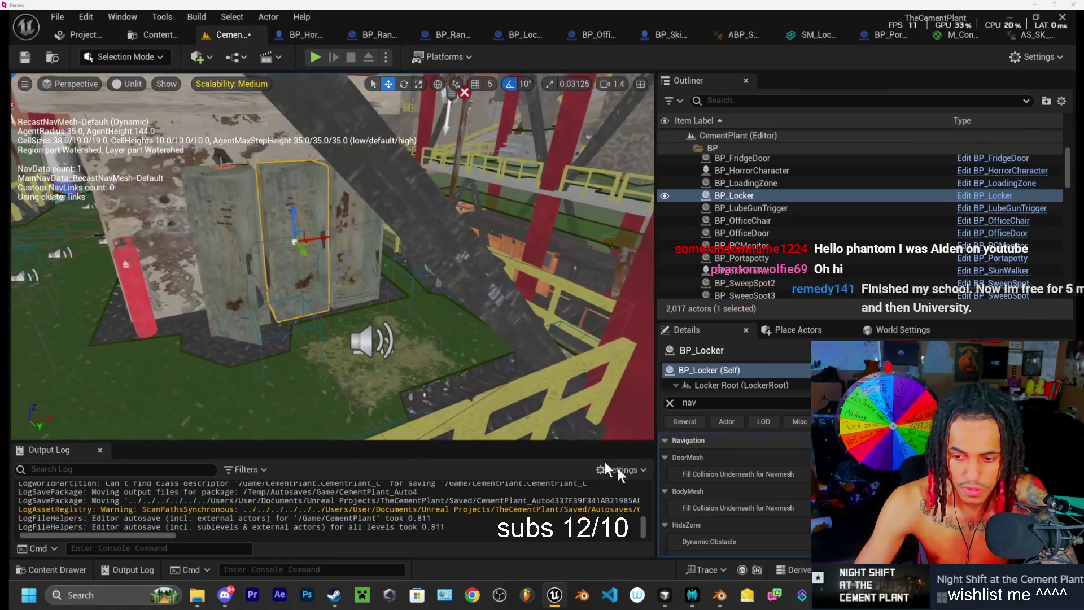
scroll(773, 491, down, 3)
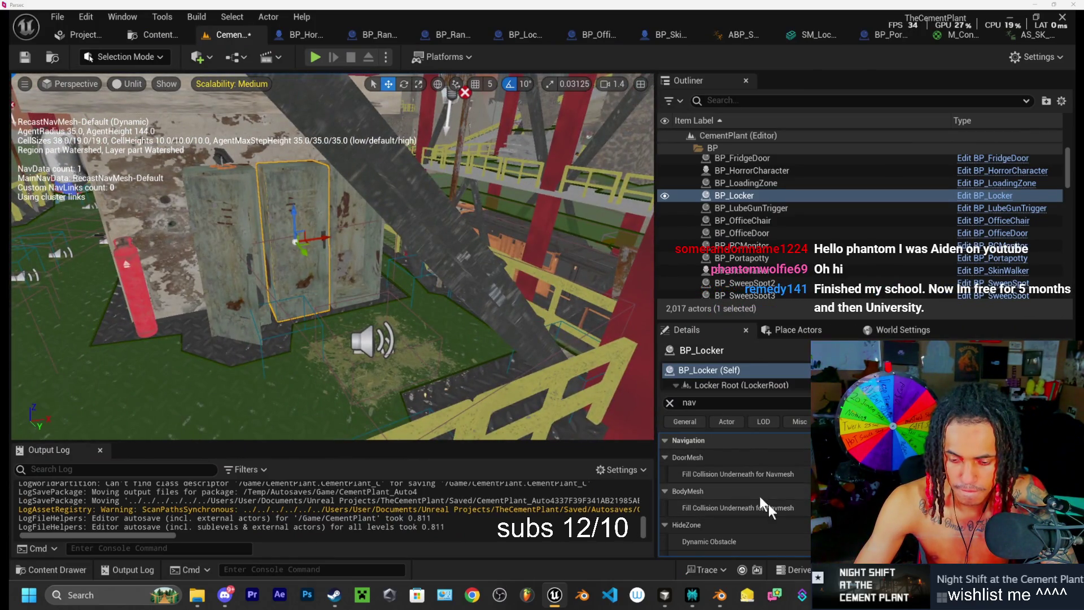
scroll(733, 491, up, 1)
click(820, 481)
click(819, 480)
scroll(734, 491, down, 2)
scroll(734, 491, down, 1)
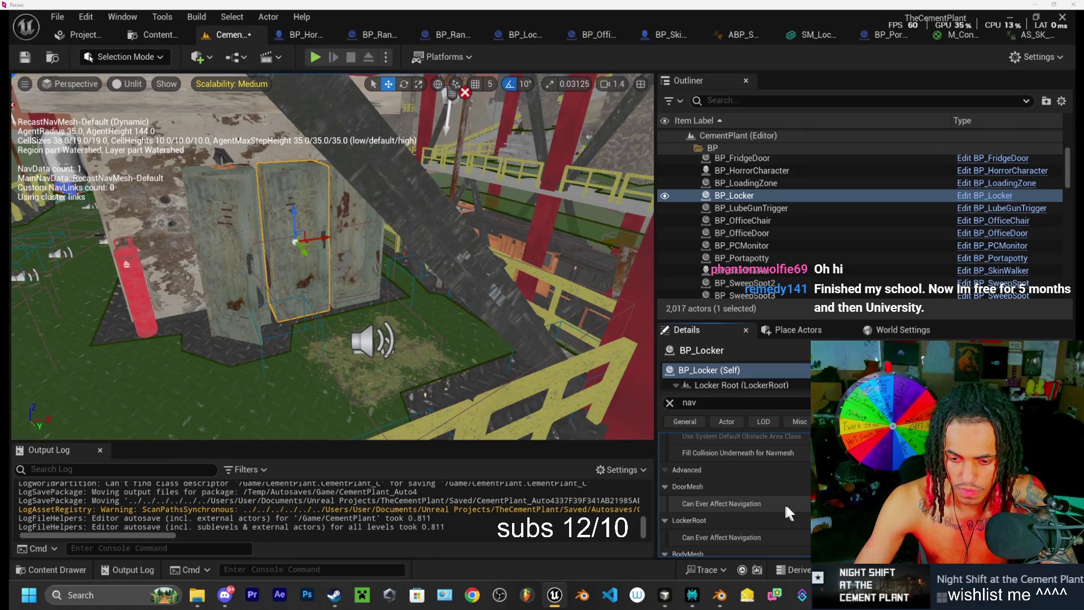
Step: Play-test the level, eject to select the office door, then end the session
click(316, 63)
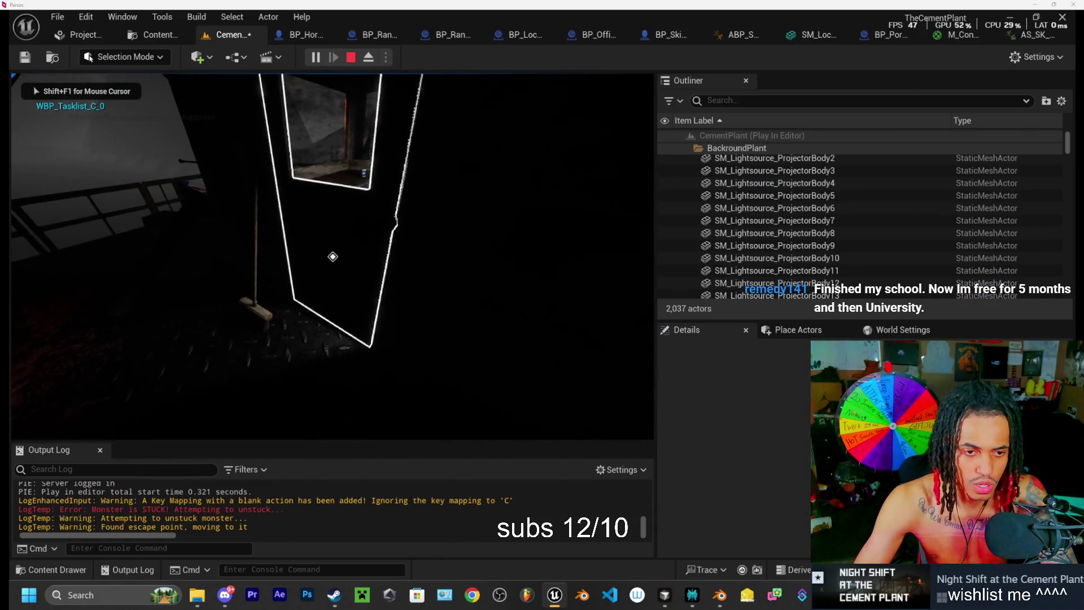
key(w)
key(F8)
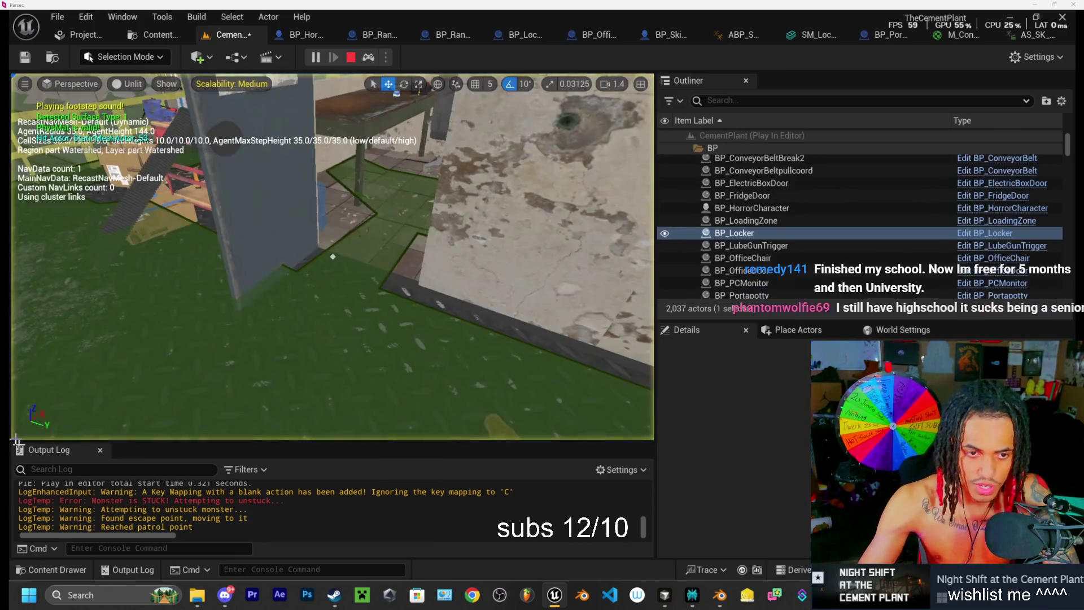
click(272, 199)
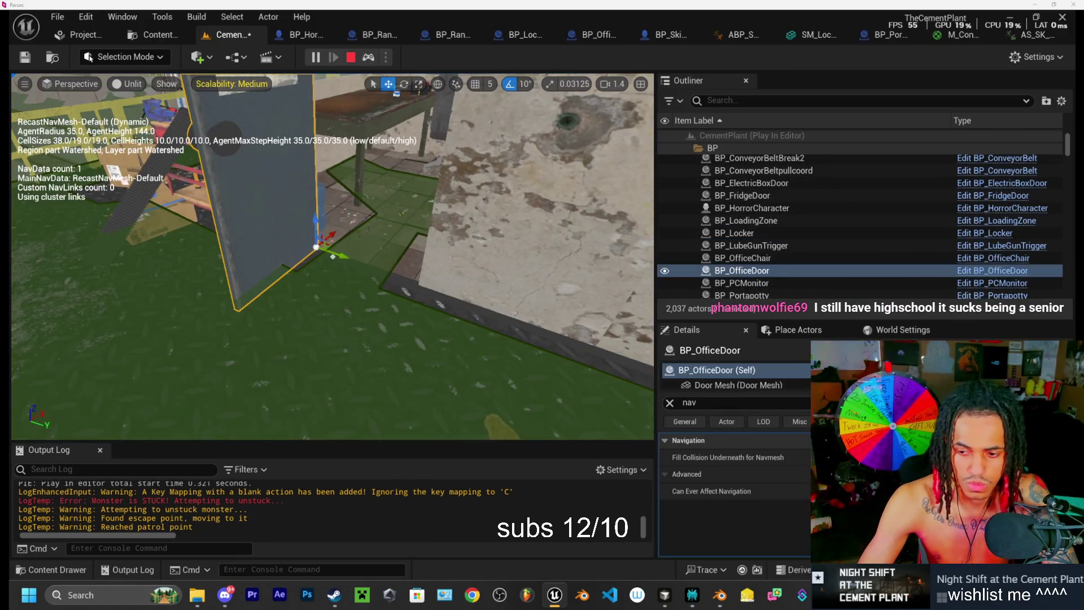
key(Escape)
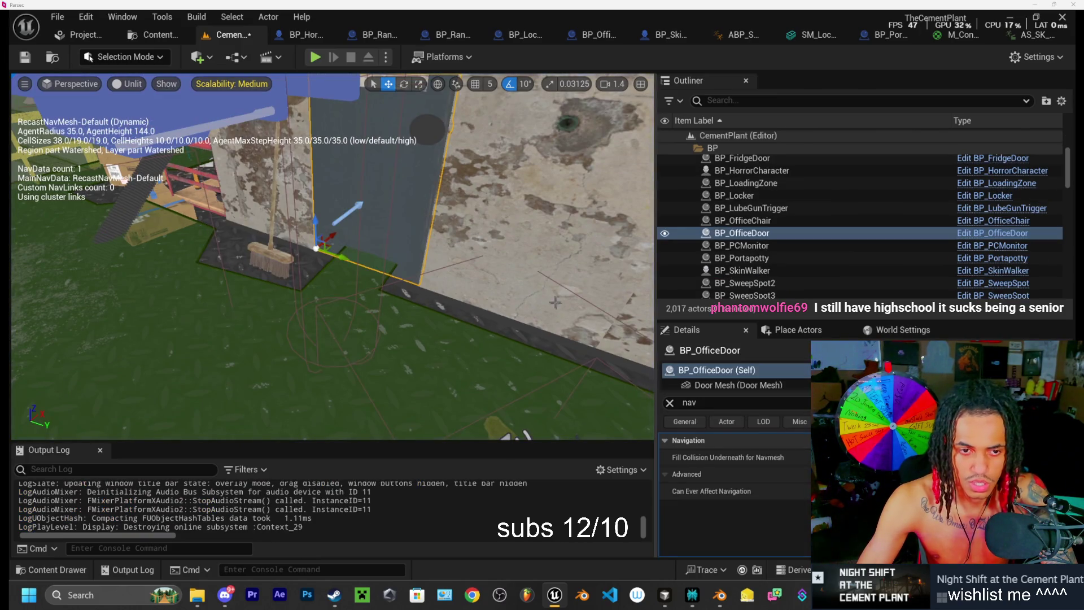
Step: Filter the office door's Details to 'can' properties and start a new play test
click(670, 402)
text(can)
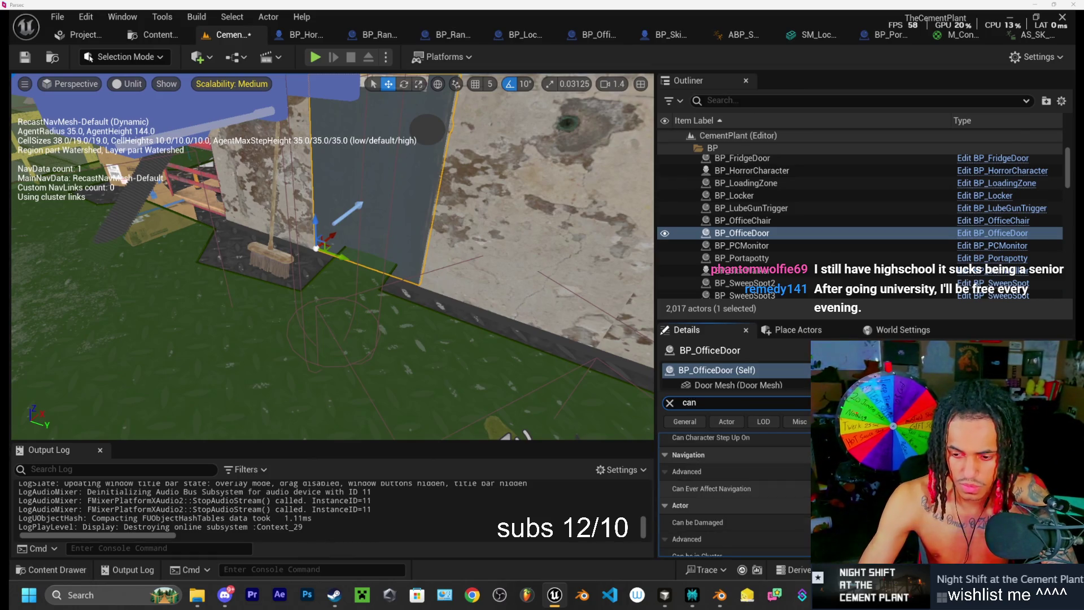
click(313, 60)
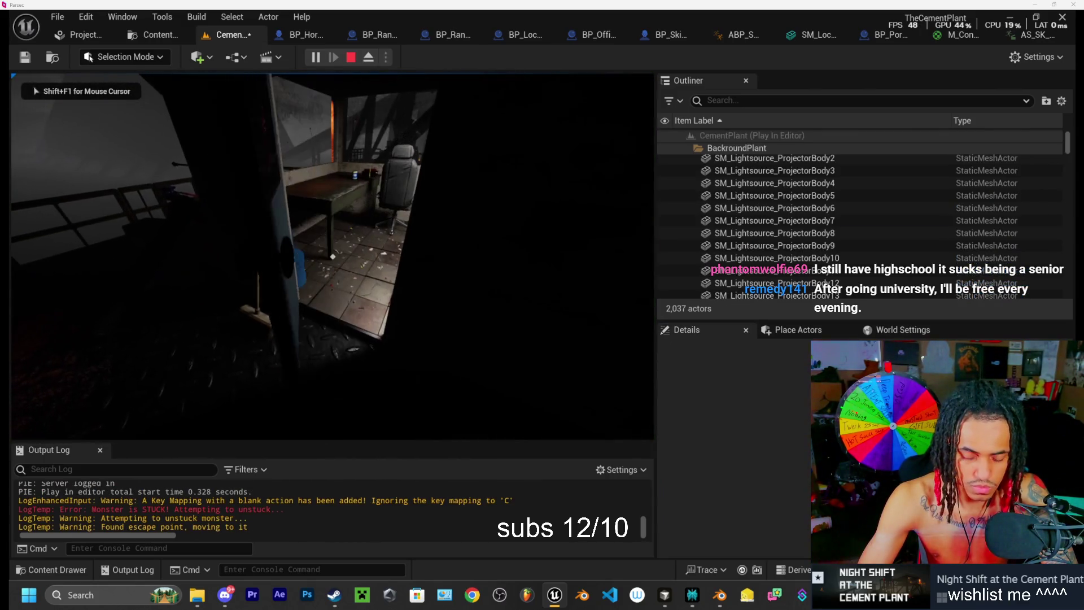
Step: Eject during play to inspect the navmesh around the office door and the 75Floor_2 floor piece
key(F8)
click(161, 404)
drag(277, 404, 427, 339)
drag(346, 91, 357, 94)
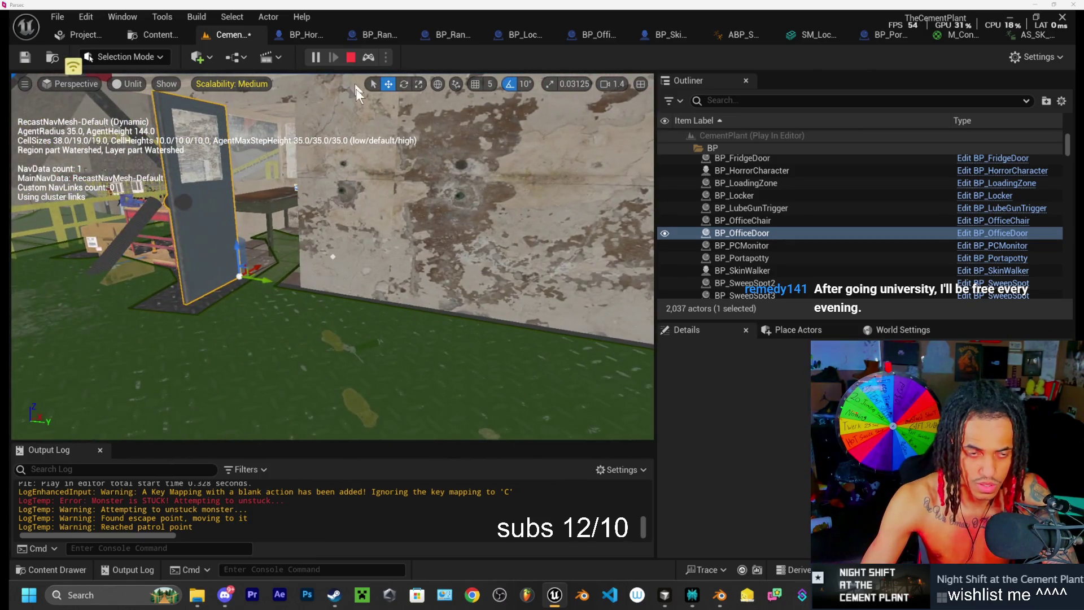
key(F8)
click(387, 74)
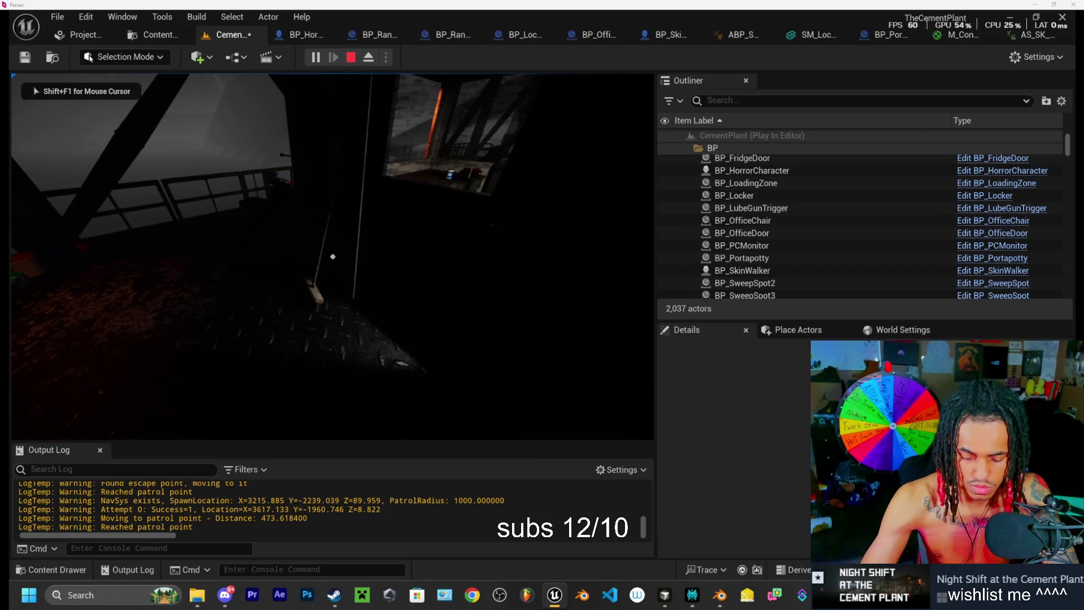
key(F8)
right_click(164, 145)
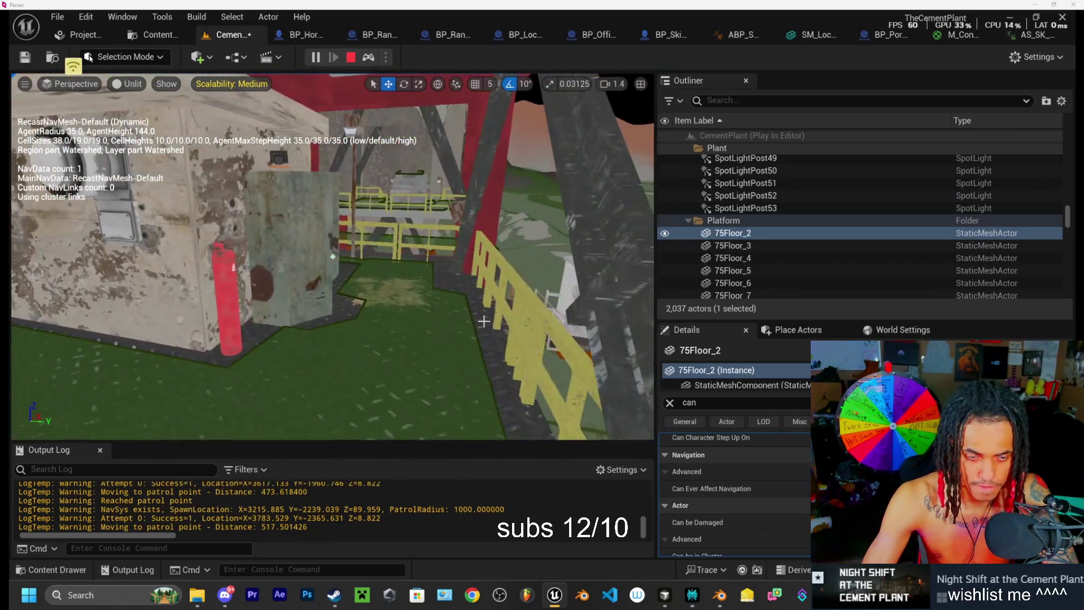
key(F8)
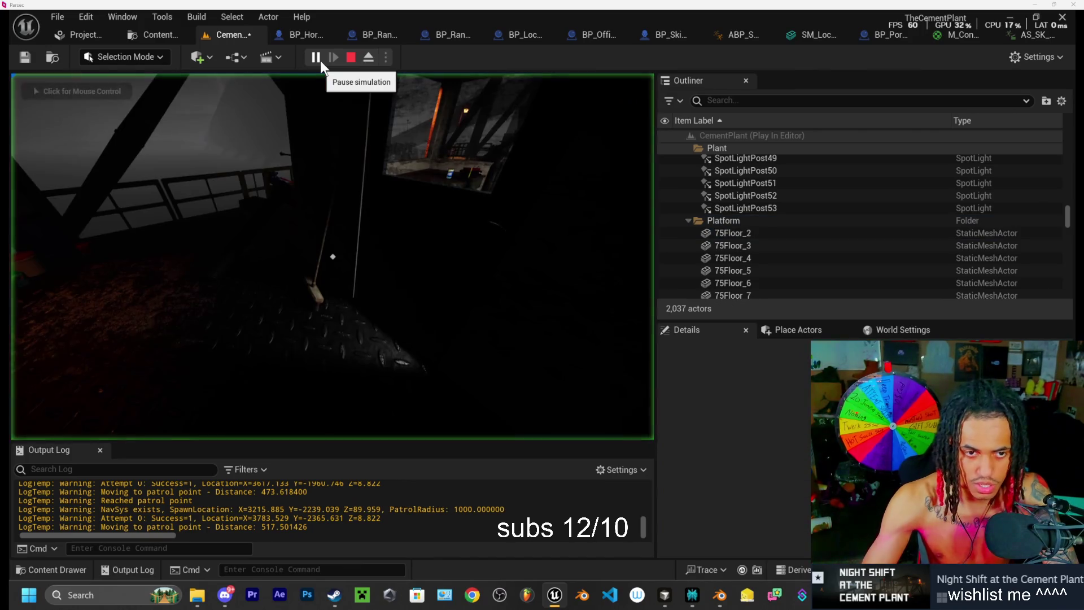
click(333, 257)
Step: Walk to the locker, check the navmesh with it closed and opened, select it, and stop
key(w)
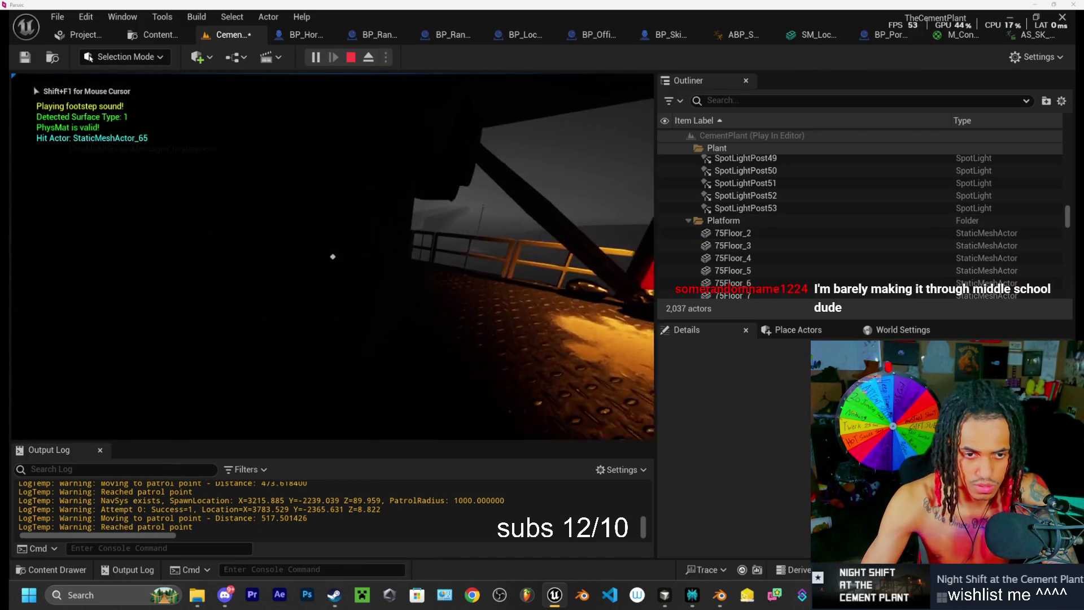
key(w)
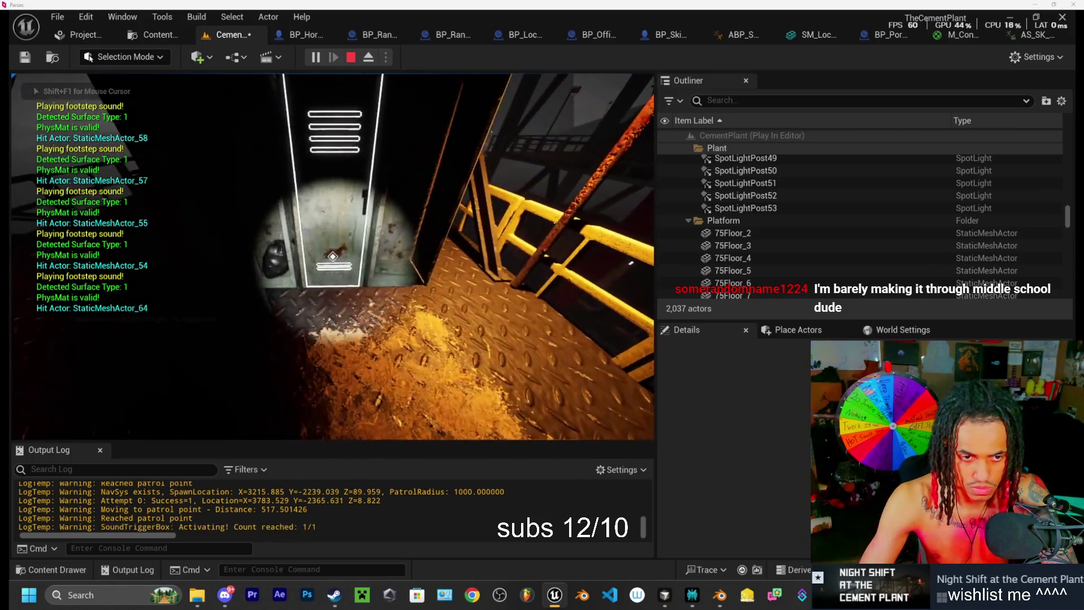
key(F8)
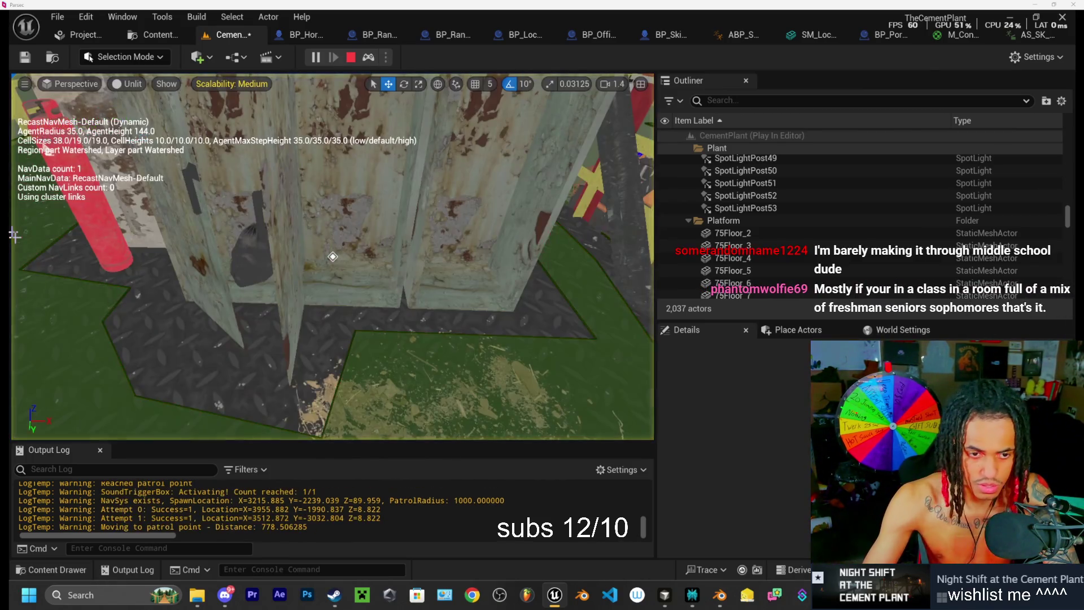
drag(72, 269, 72, 269)
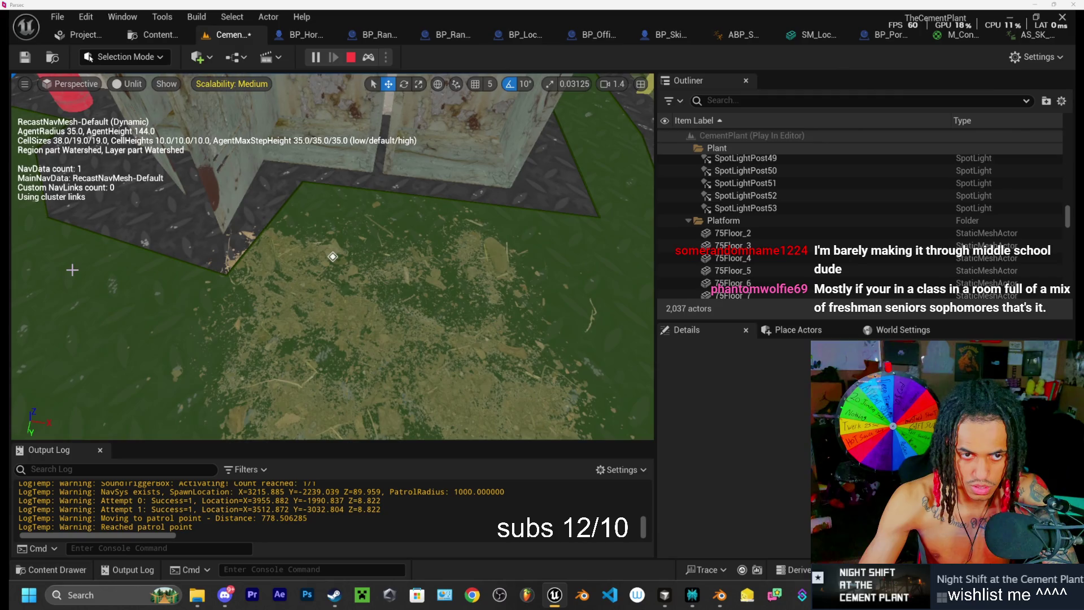
key(F8)
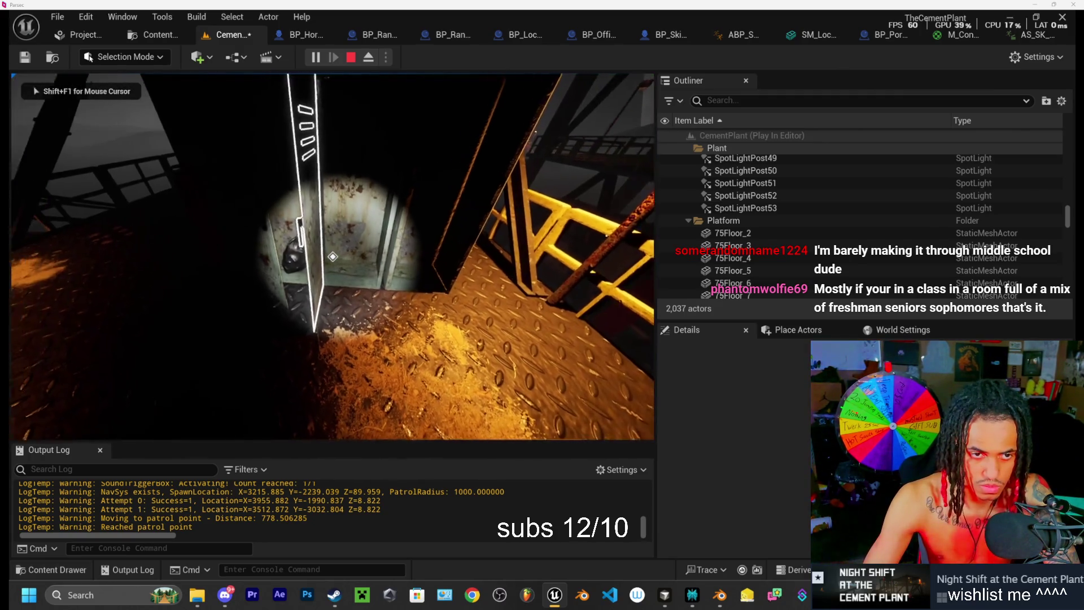
key(e)
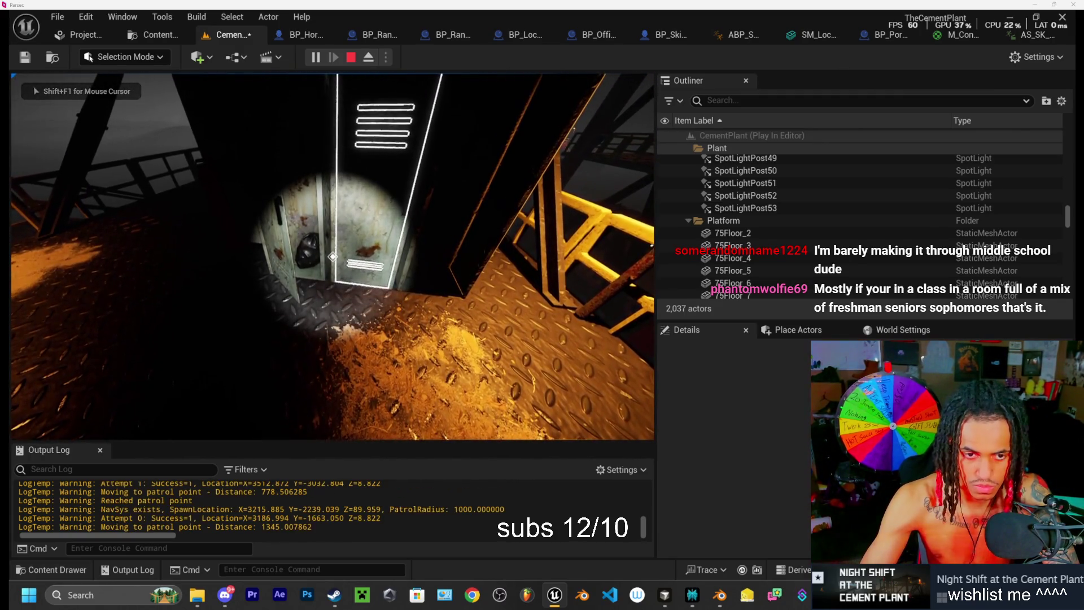
key(F8)
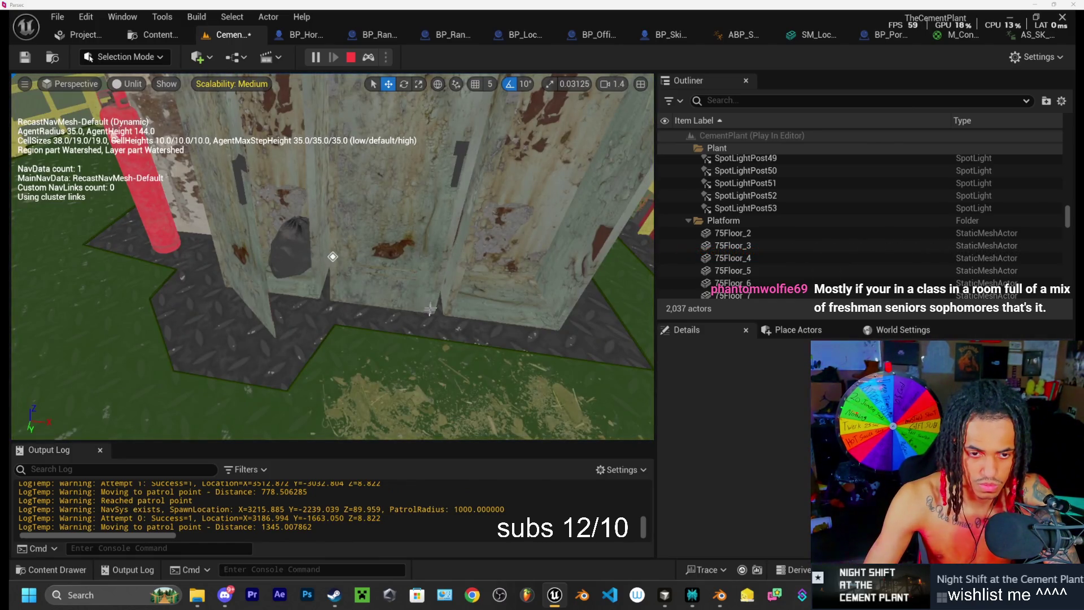
click(432, 311)
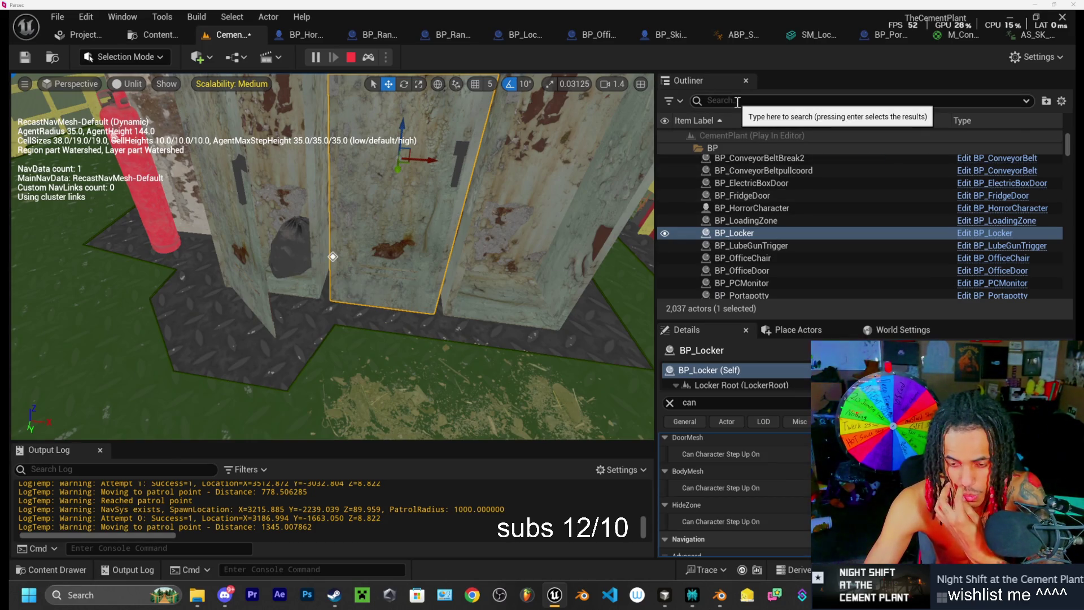
click(351, 57)
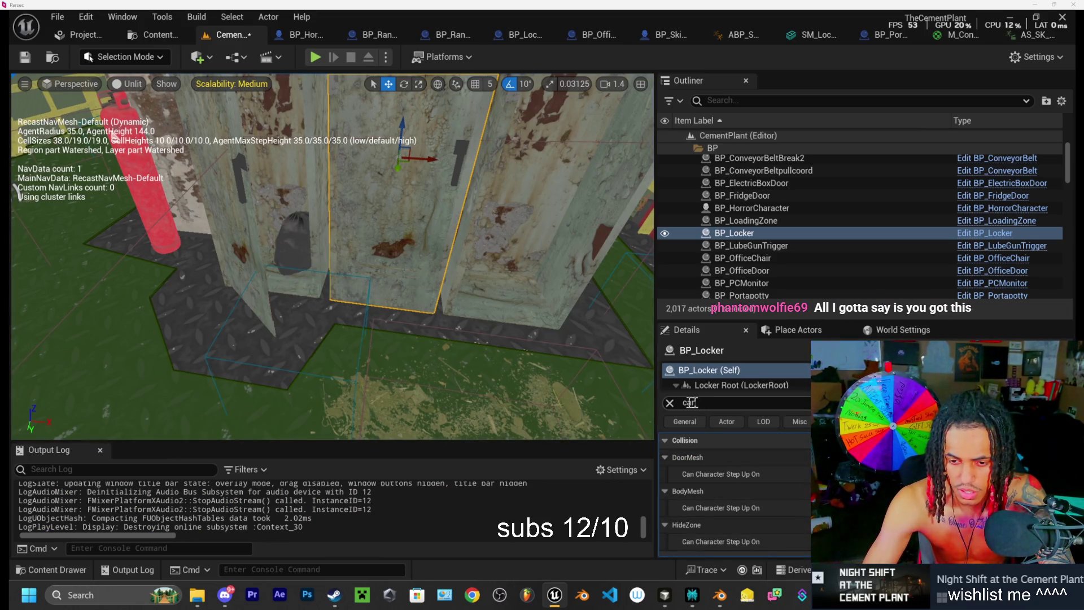
Step: Filter the locker's Details to 'nav' properties and frame the locker in the viewport
key(BackSpace)
key(BackSpace)
key(BackSpace)
text(nav)
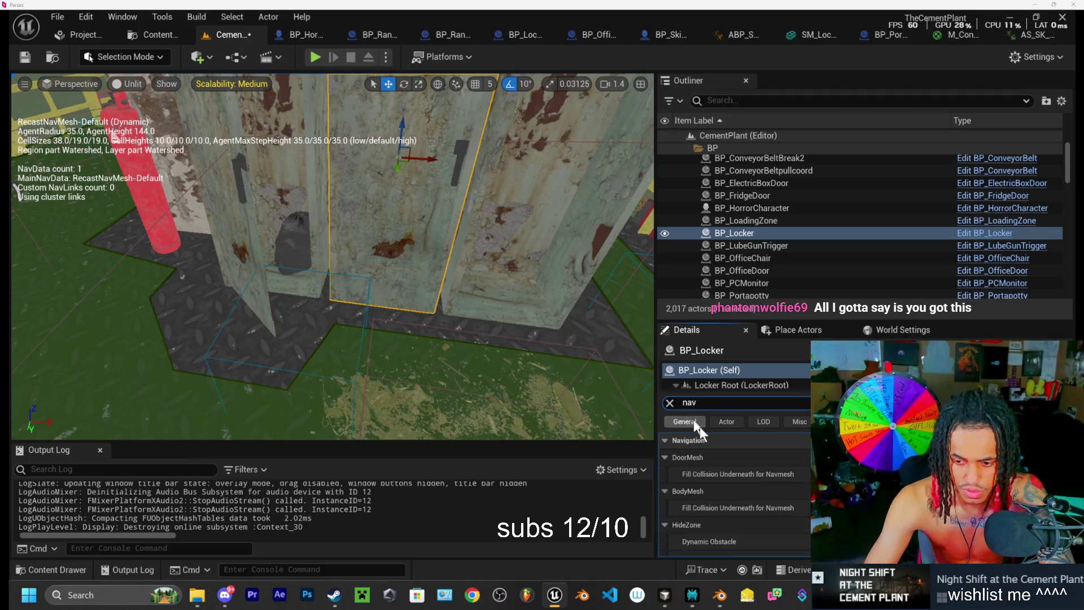
scroll(733, 492, down, 1)
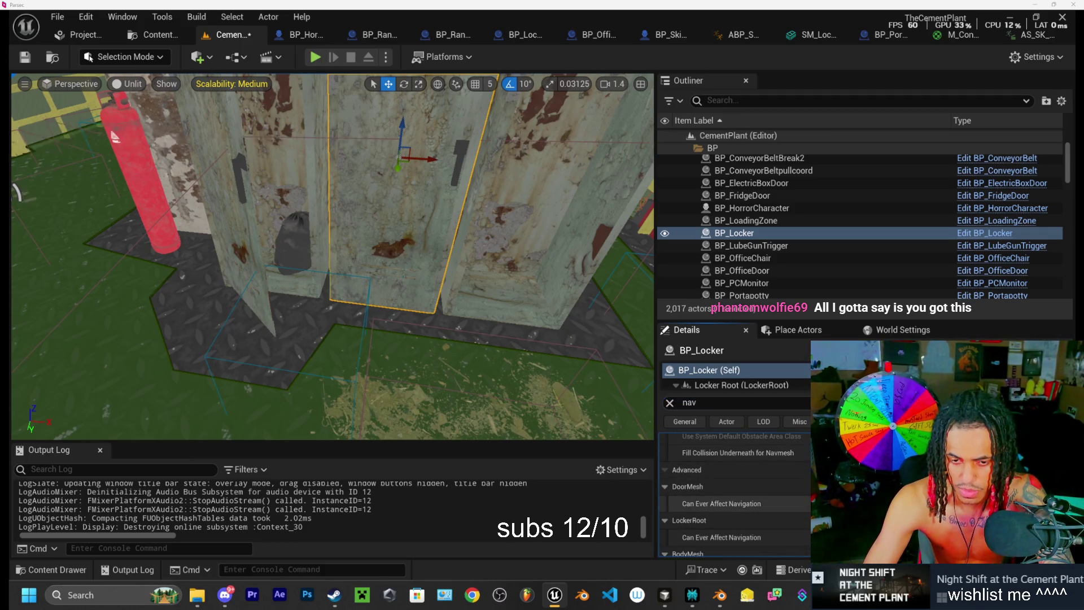
key(f)
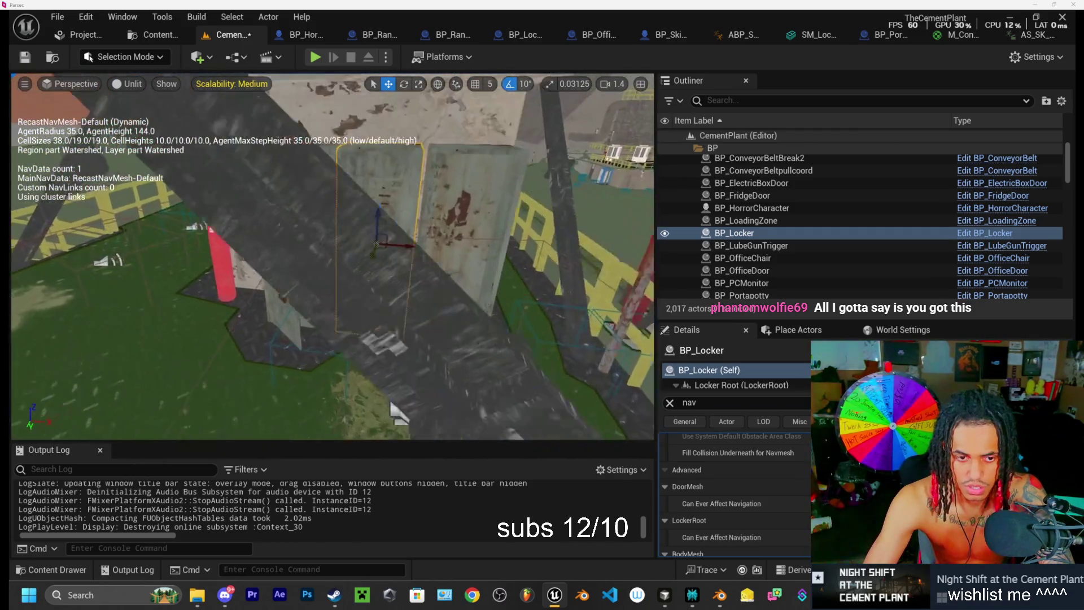
Step: Start another play test, eject to view the locker, then return to first-person view
click(314, 57)
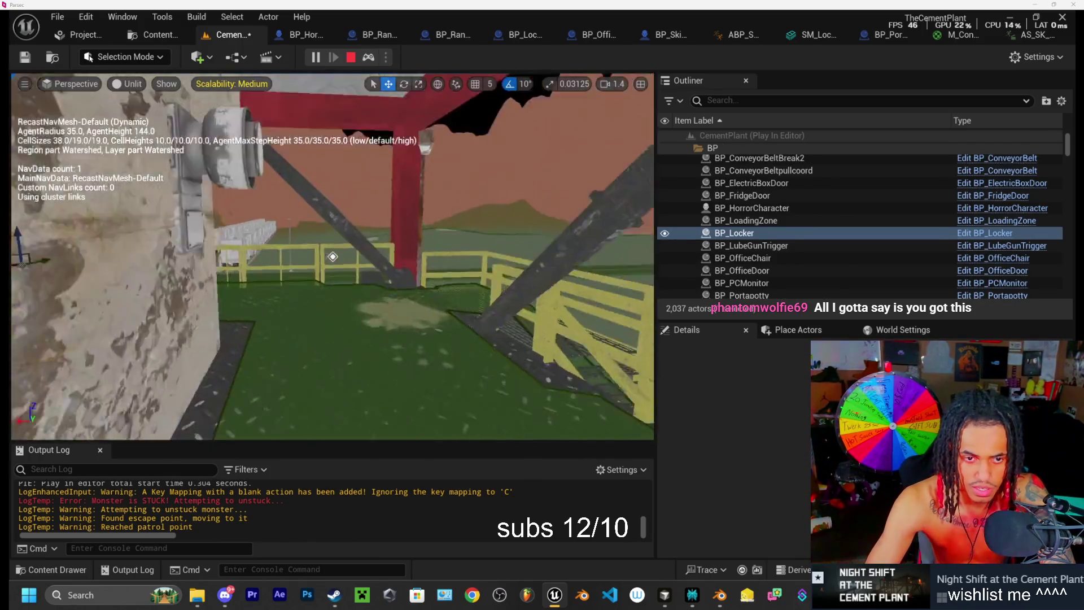
key(F8)
scroll(332, 257, up, 3)
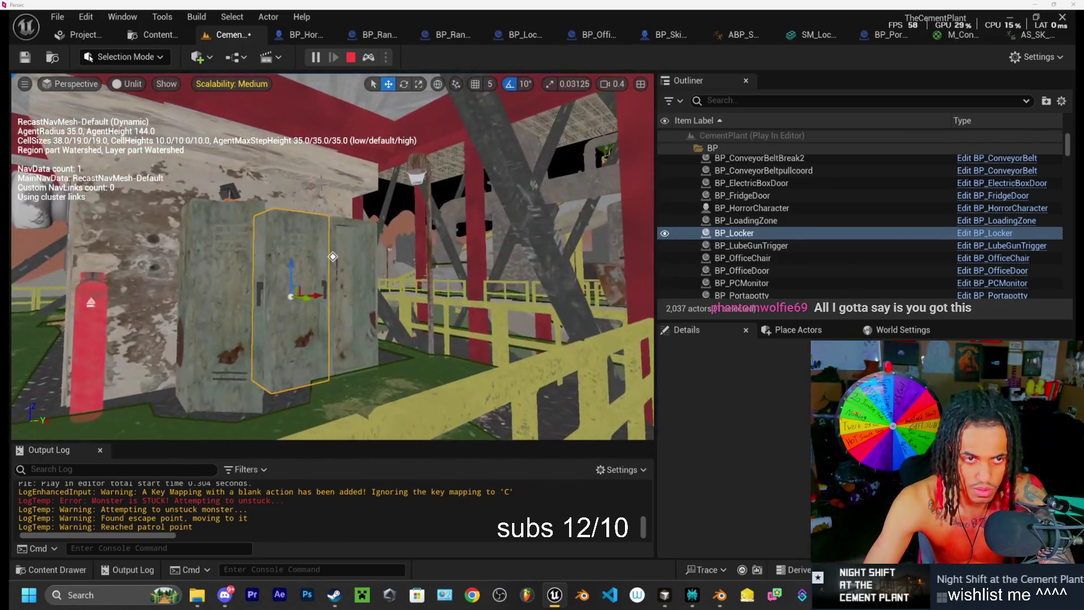
key(F8)
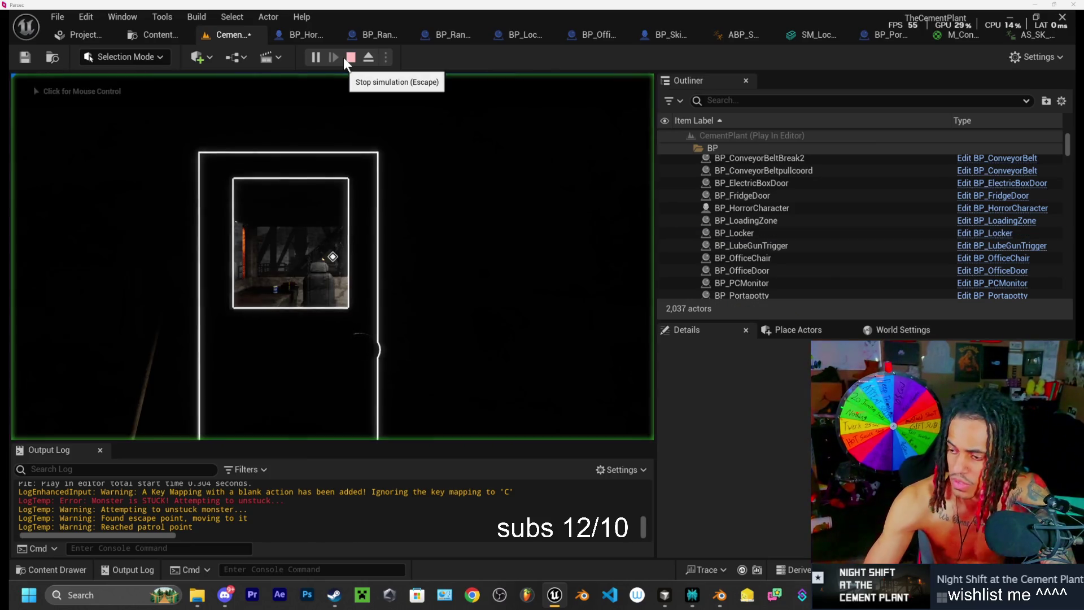